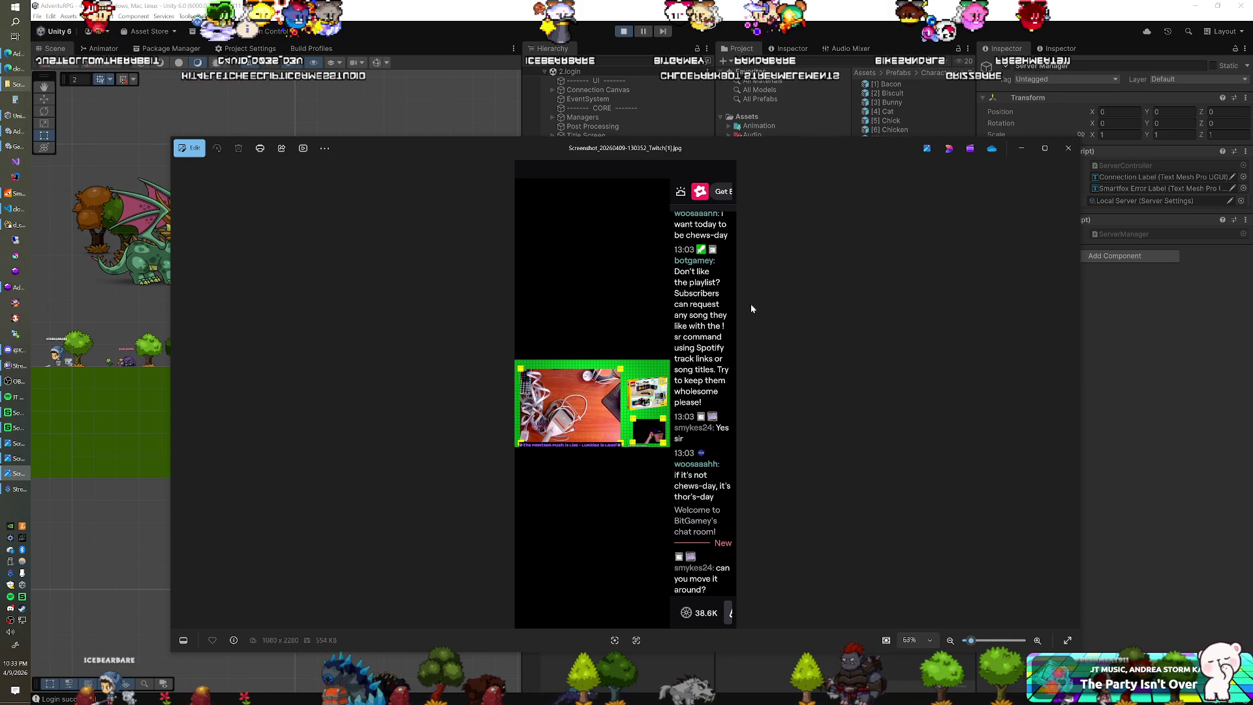
- Close the Twitch chat screenshot in Photos so Unity's running game scene shows again
click(1068, 150)
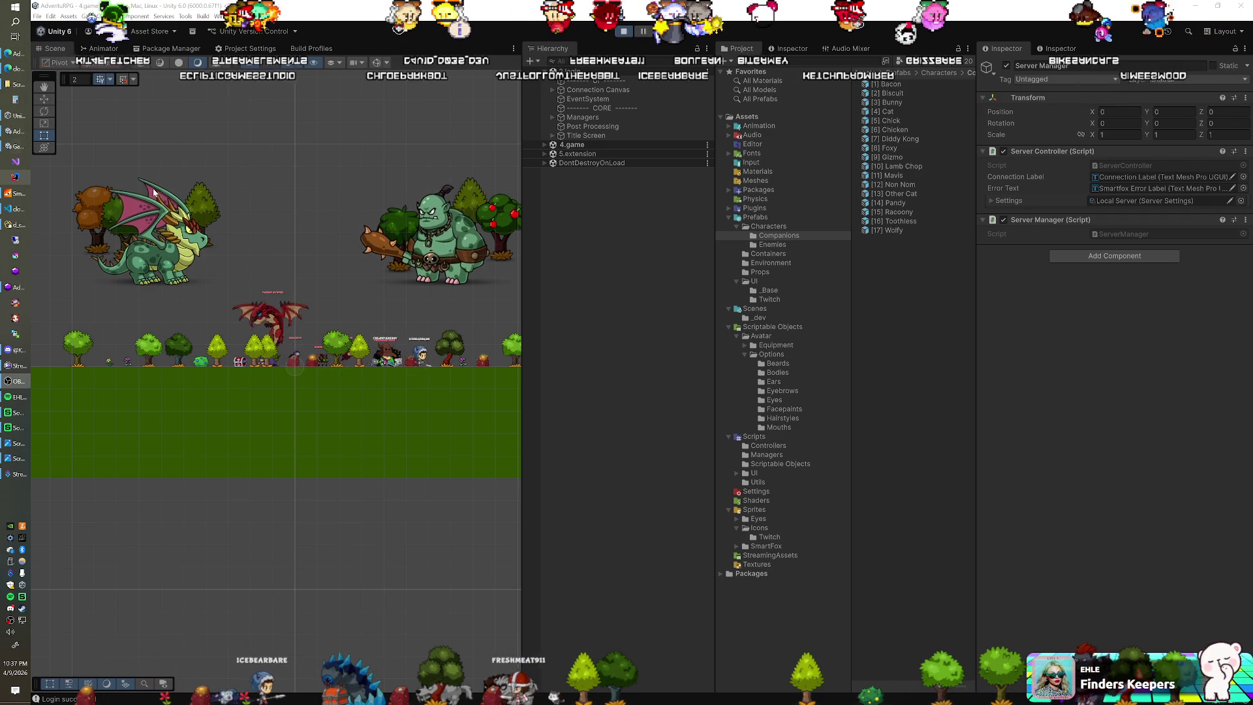
- Switch from Unity to the VS Code window showing cloaks.cfm and layout.js
click(21, 208)
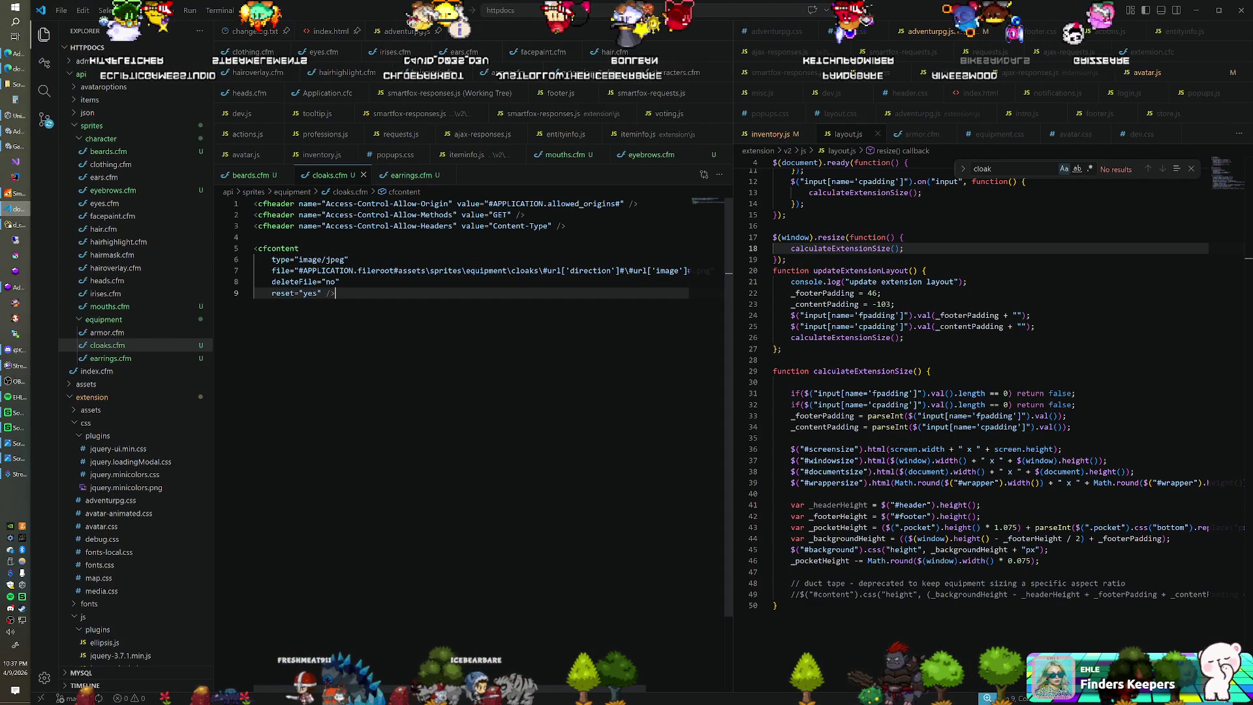
- Close the cloaks.cfm, earrings.cfm and ears.cfm tabs, leaving changelog.txt in the left editor
click(363, 175)
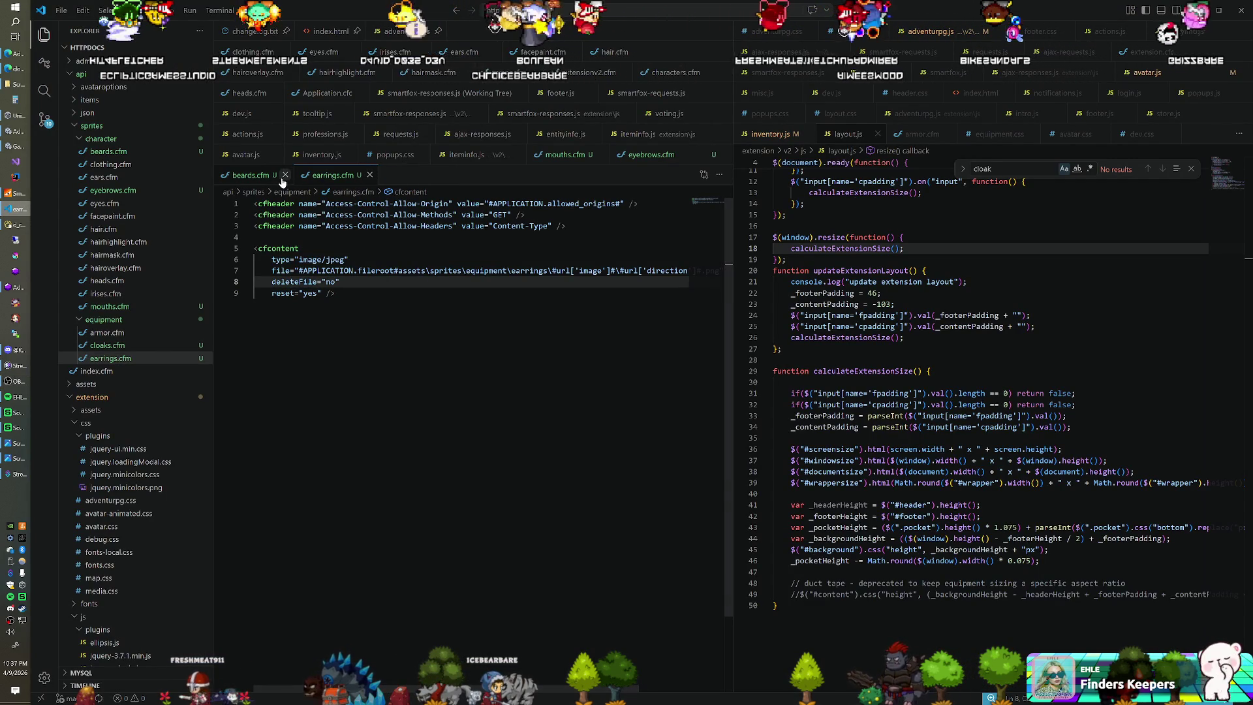
click(289, 175)
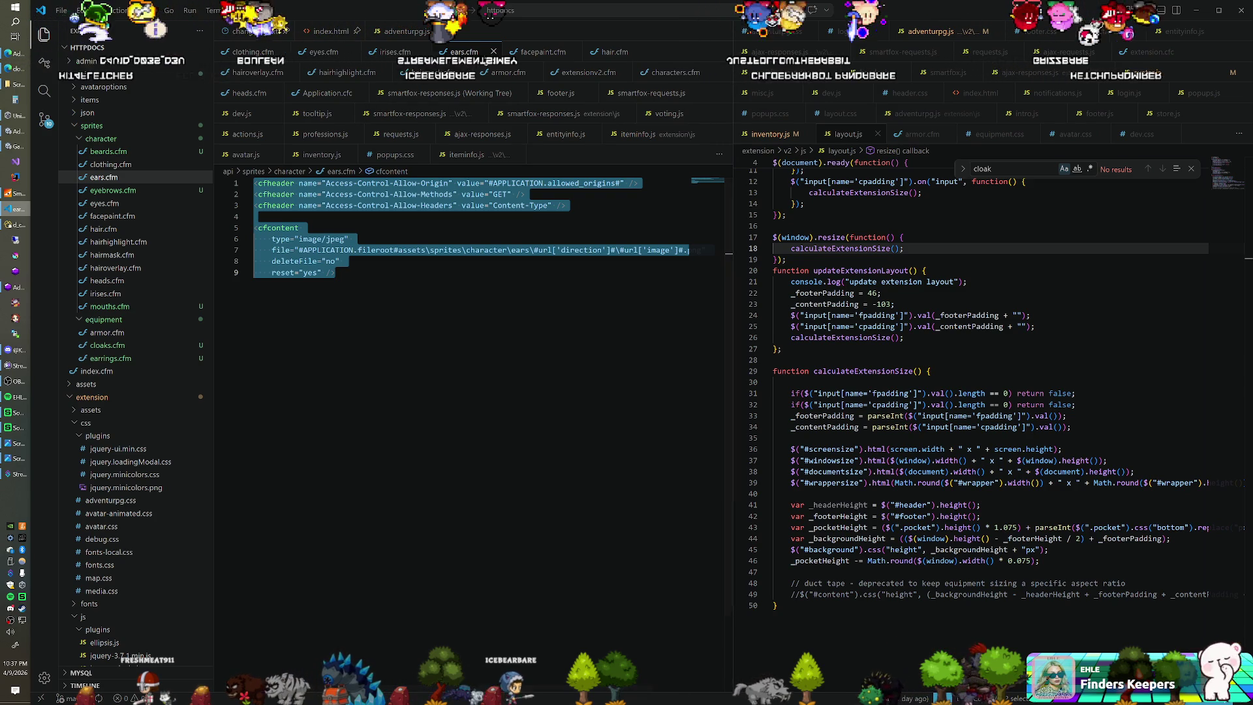
click(494, 51)
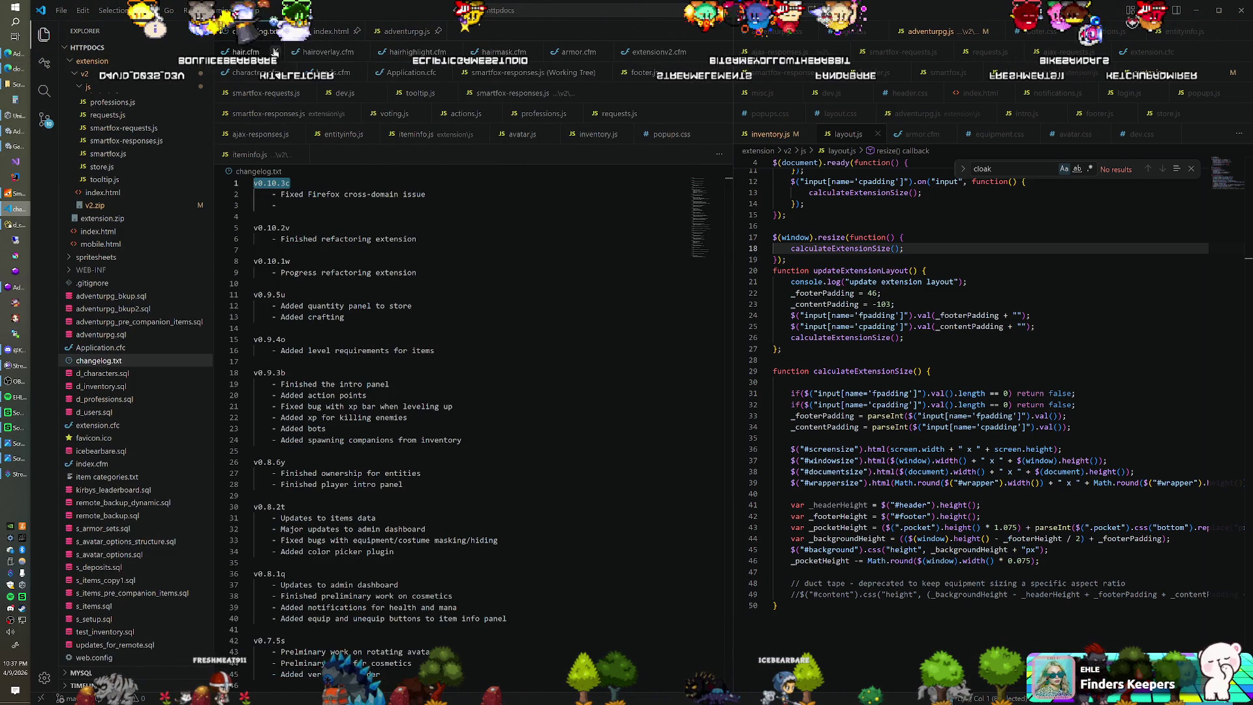
- Close hair.cfm and armor.cfm, then bring the extension's index.html into the left editor
click(275, 52)
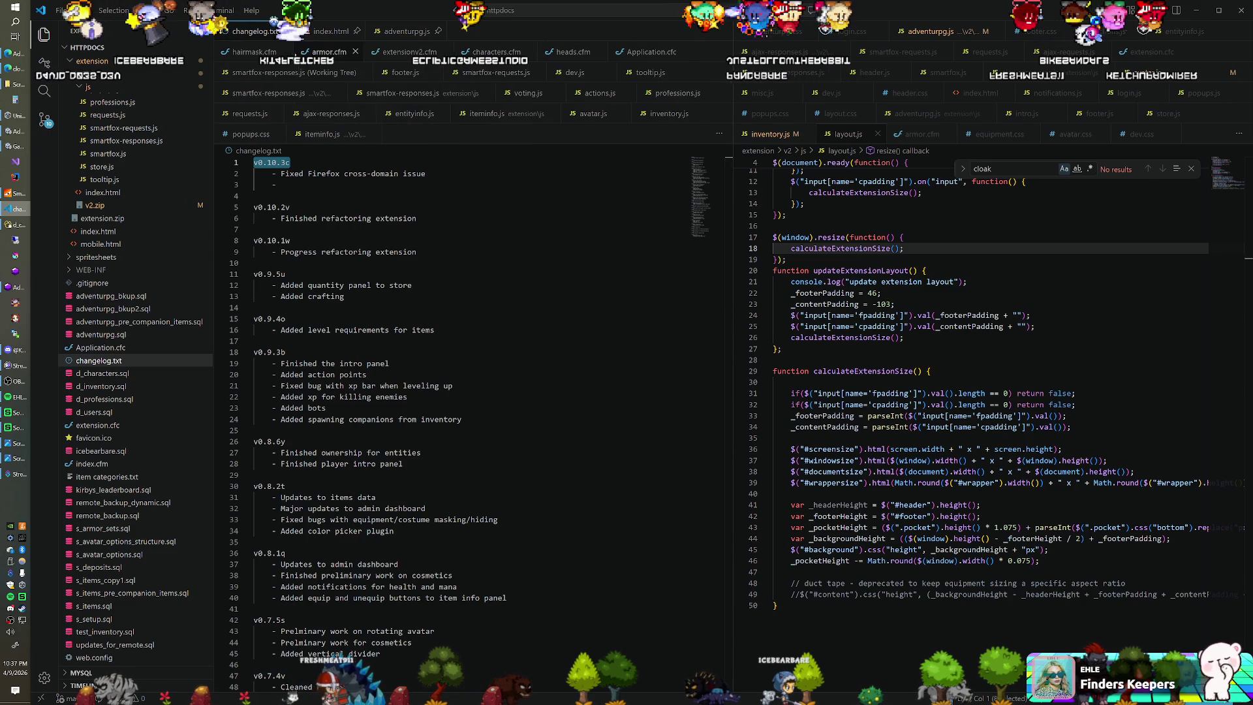
click(274, 51)
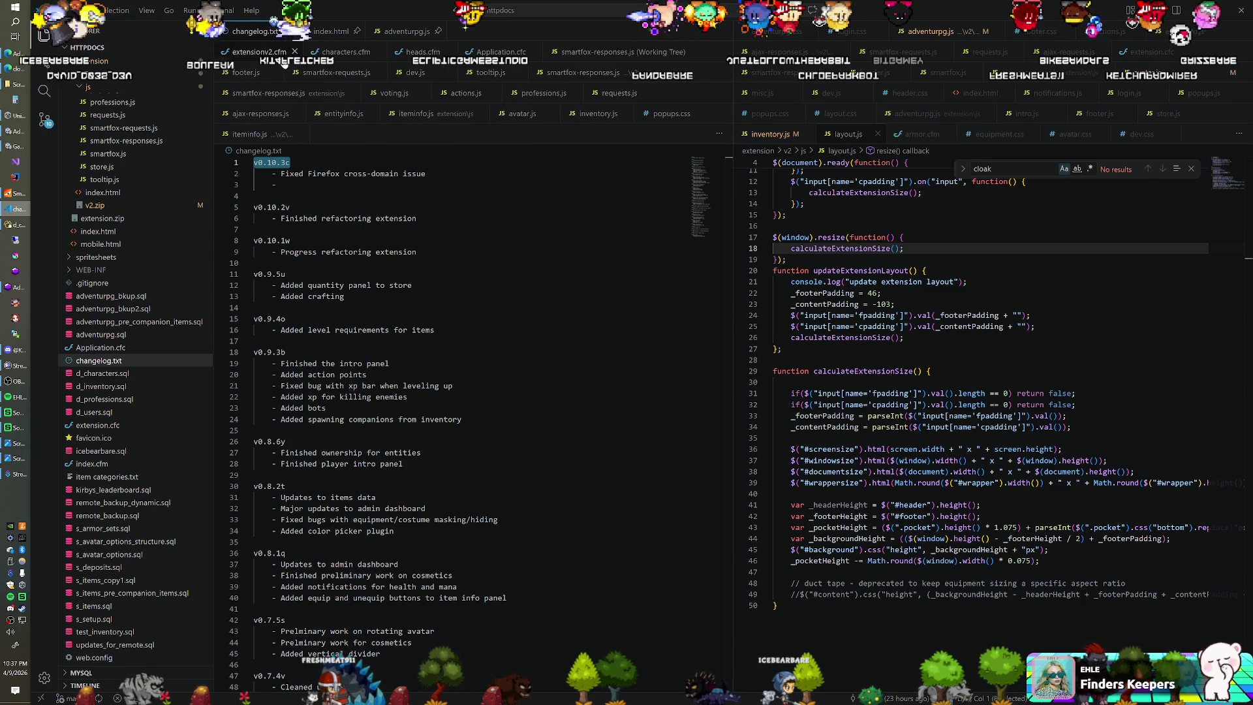
click(417, 252)
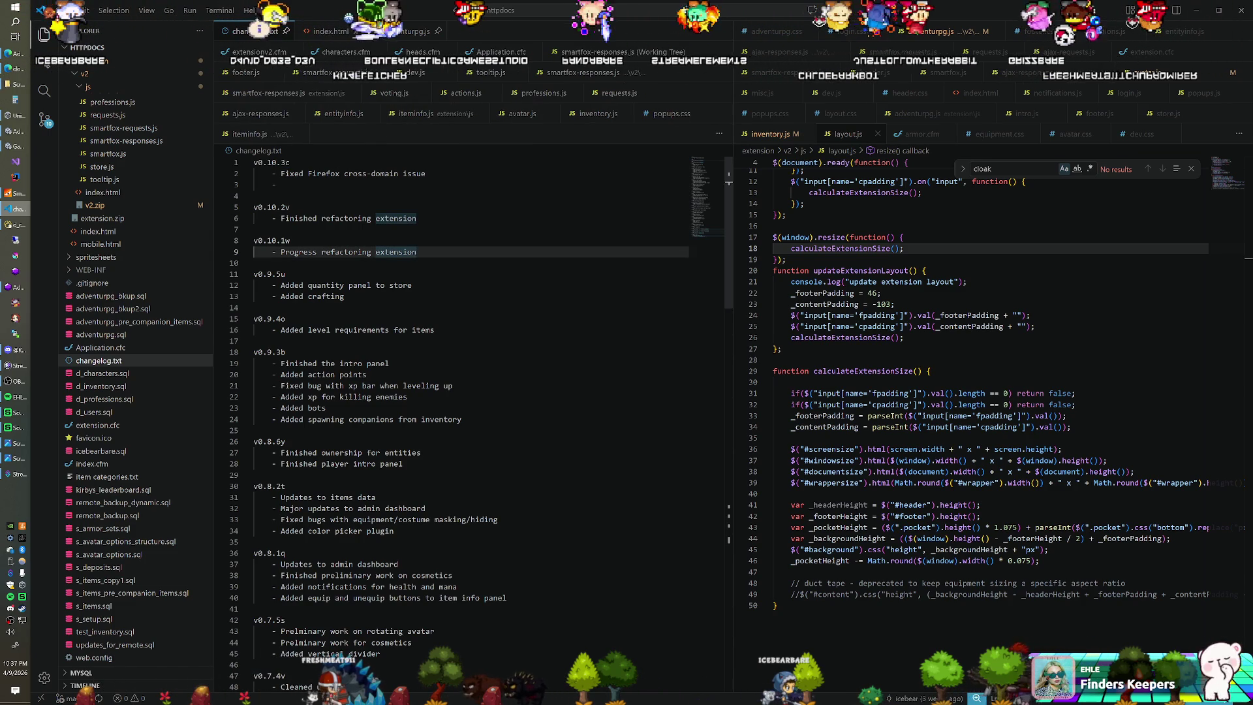
key(ctrl+2)
key(Down)
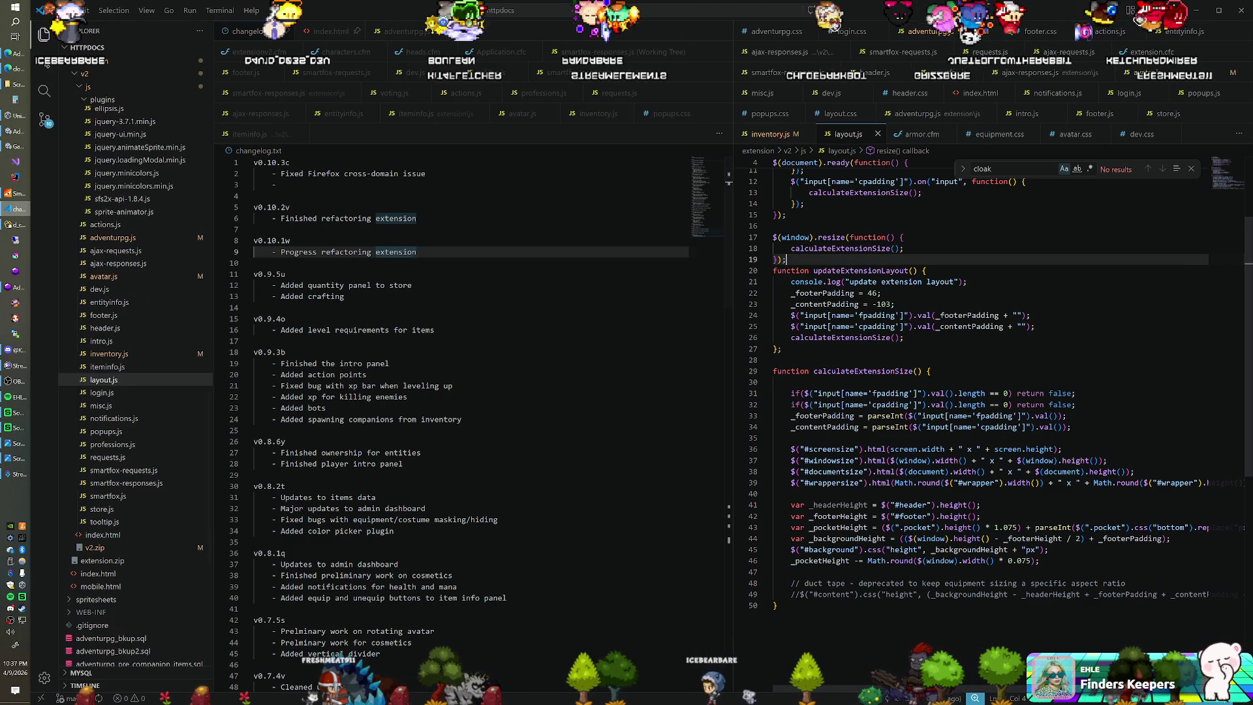
click(331, 32)
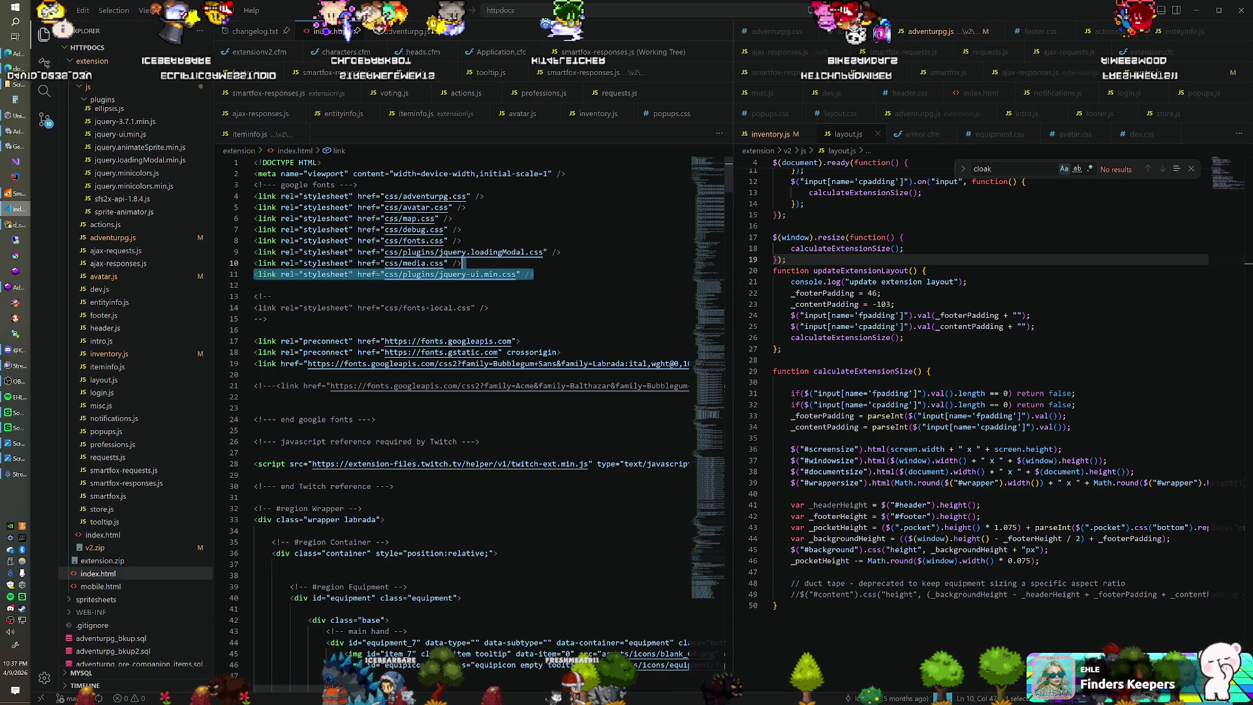
- Compare index.html's stylesheet links, including avatar.css, with layout.js lines 18–19
key(Right)
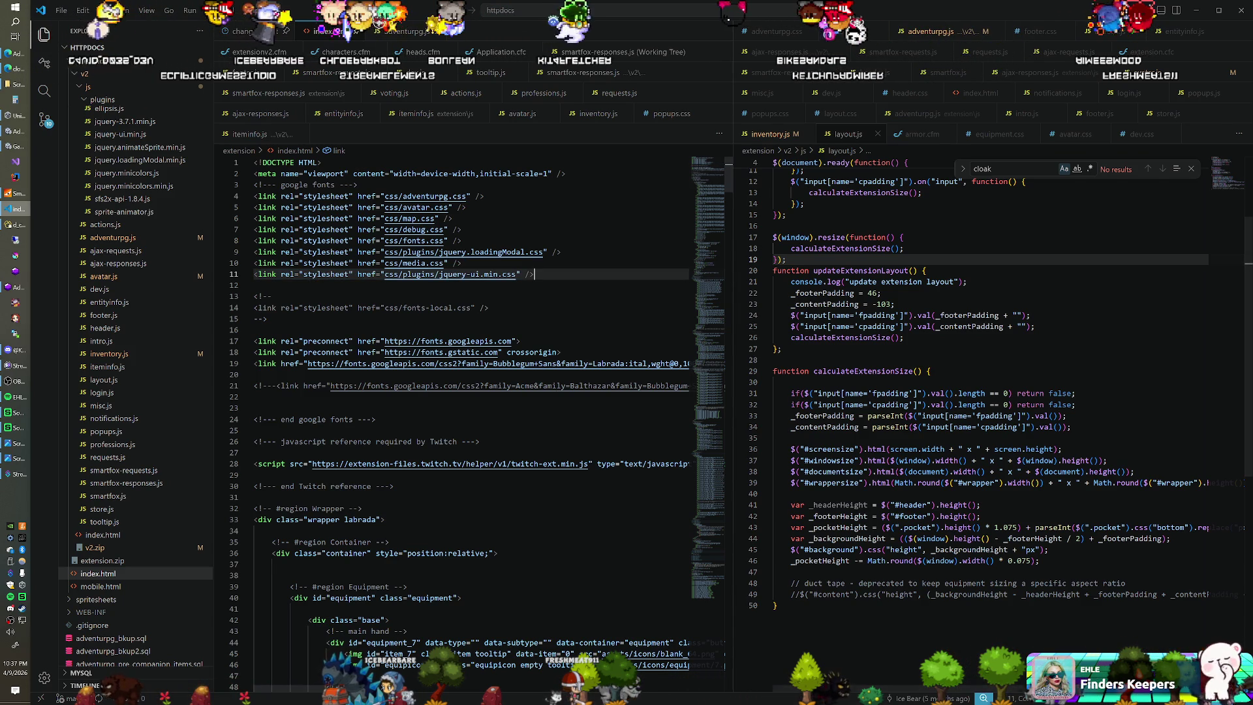
click(907, 248)
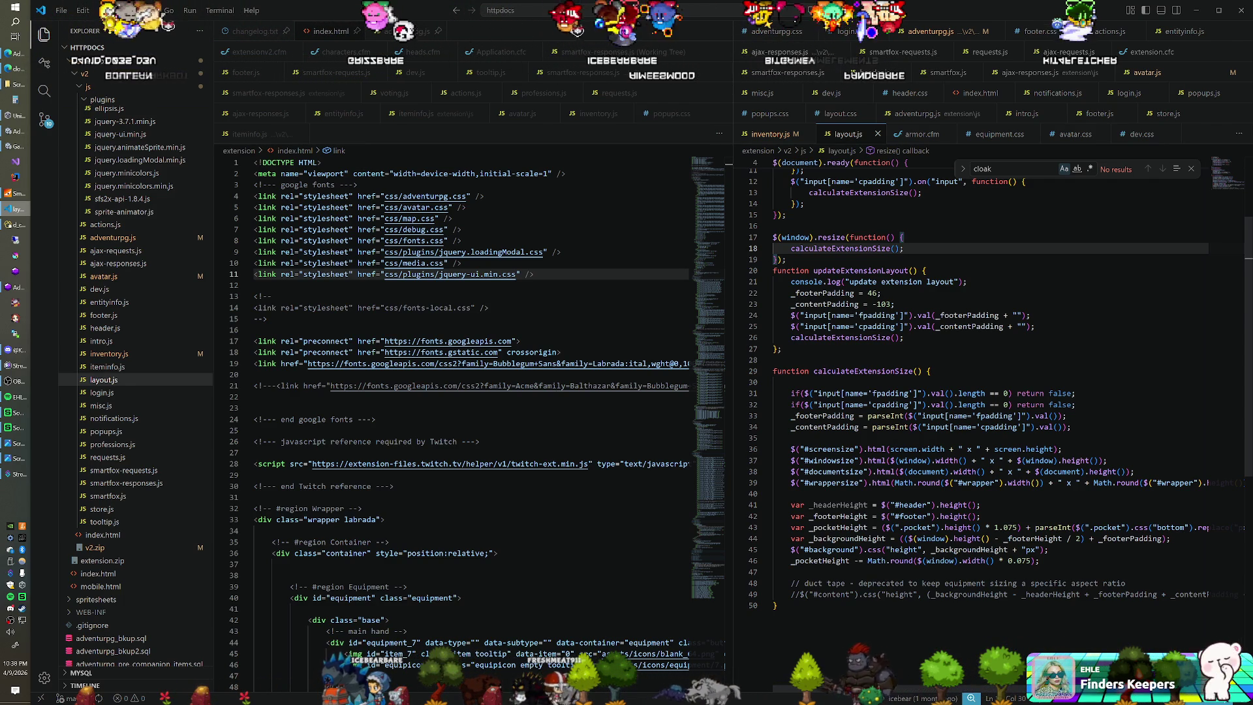
click(786, 259)
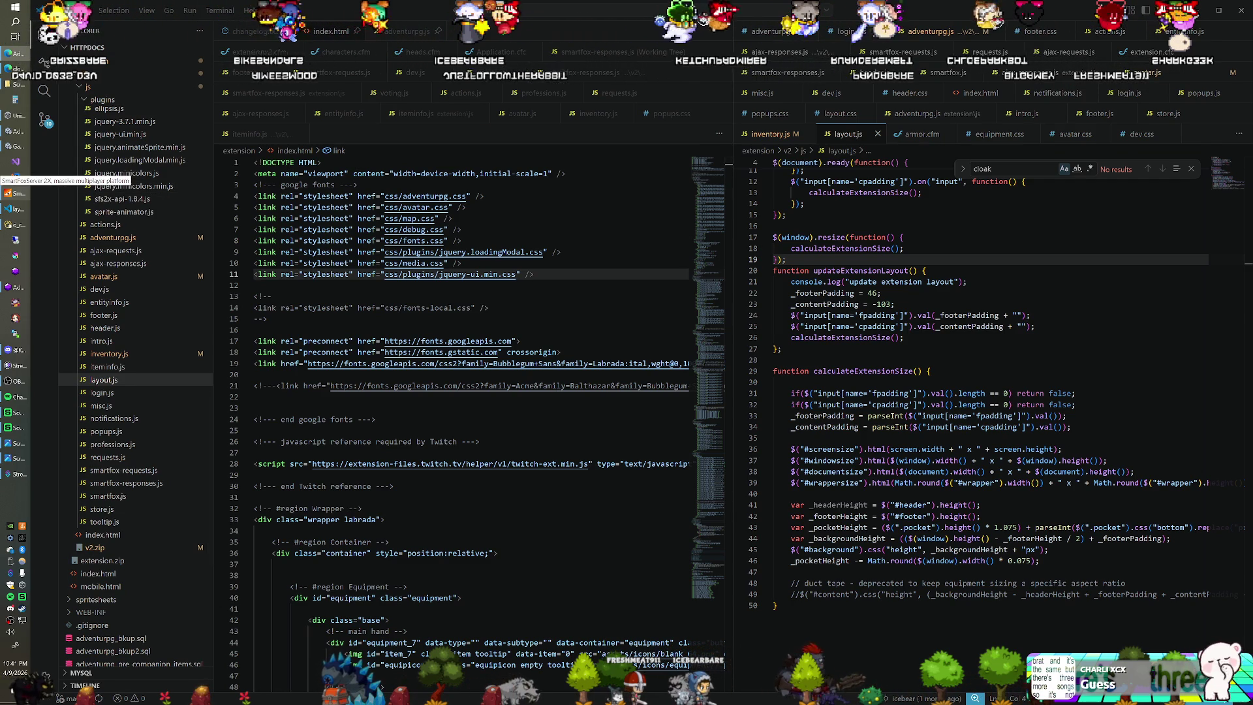
click(385, 207)
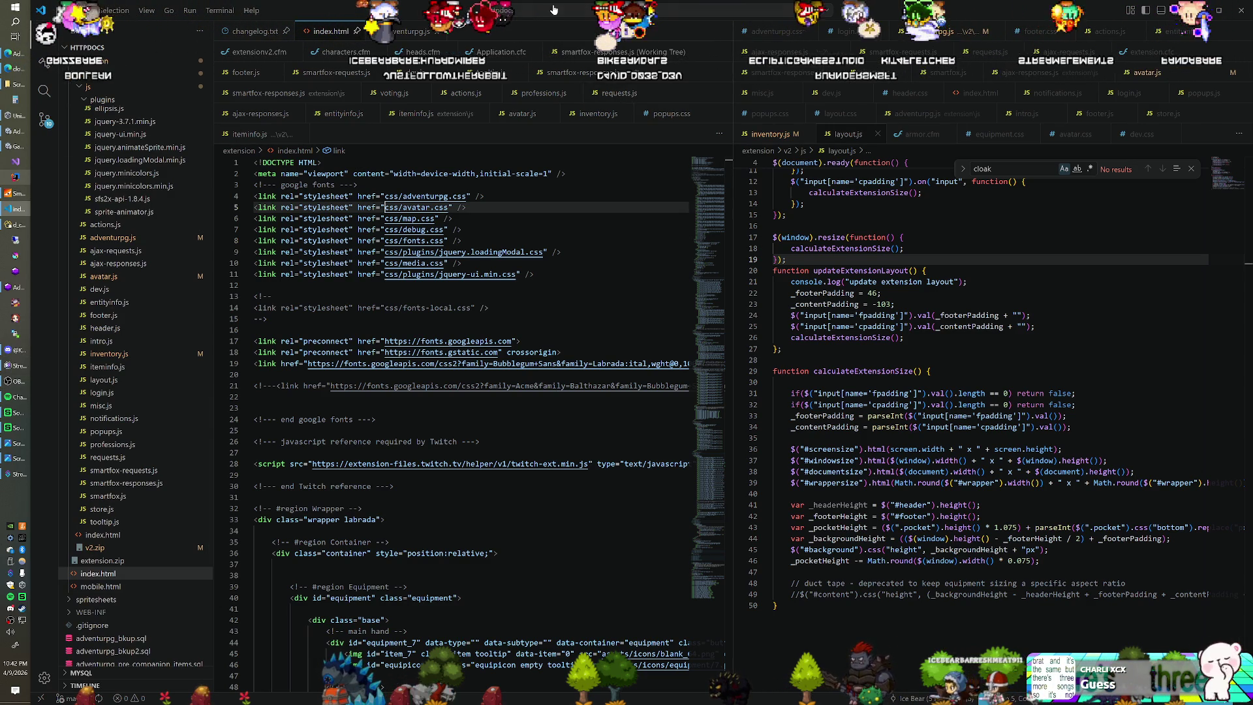
key(alt+Tab)
key(alt+Tab)
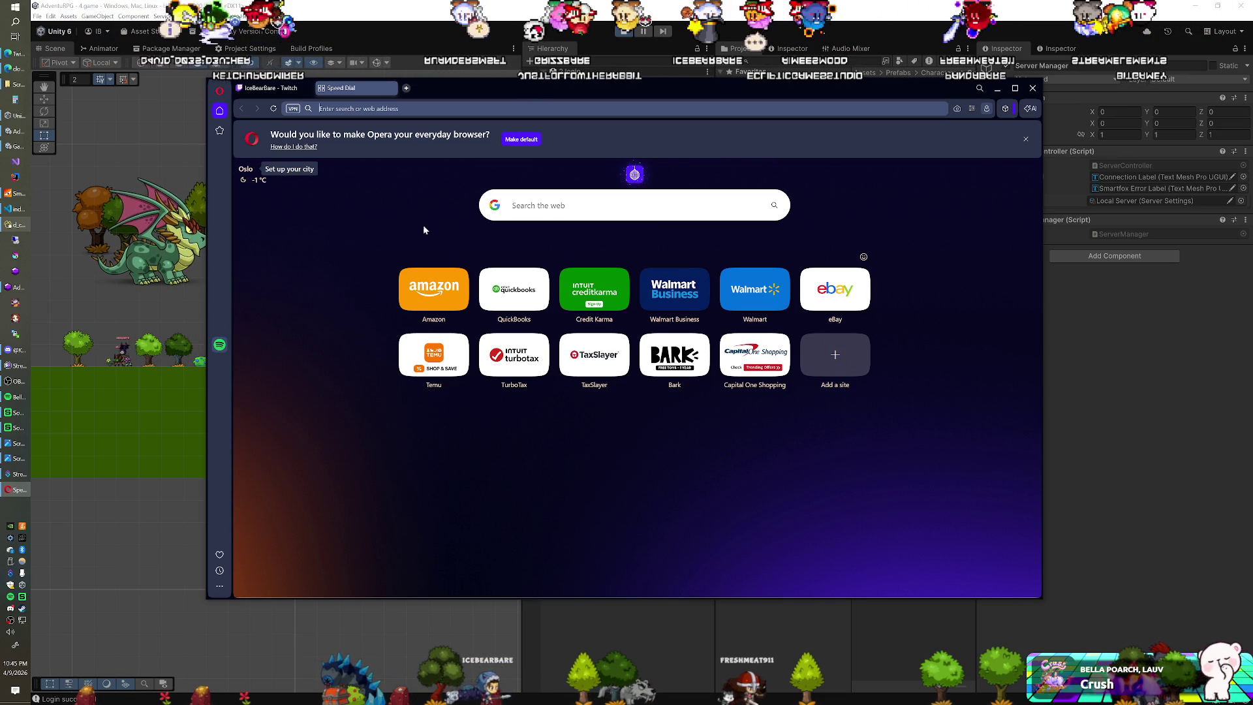
- Close Opera's Speed Dial tab, leaving the IceBearBare Twitch stream in view
right_click(366, 92)
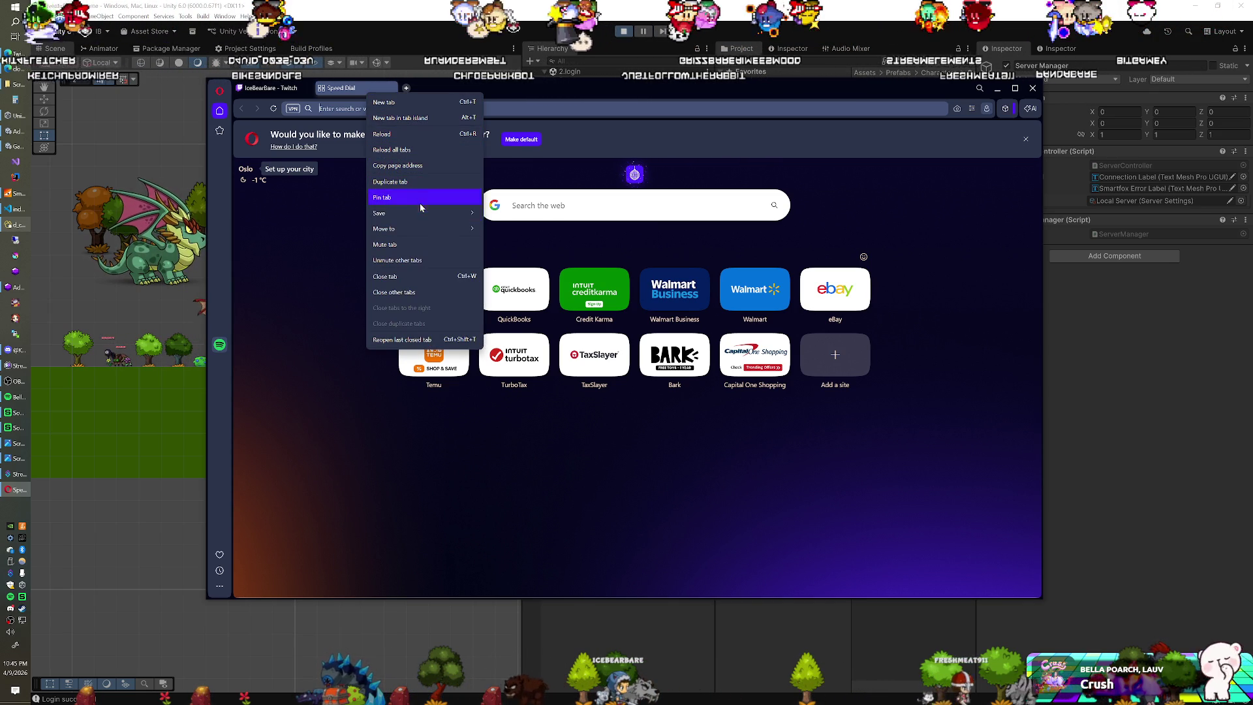
click(409, 275)
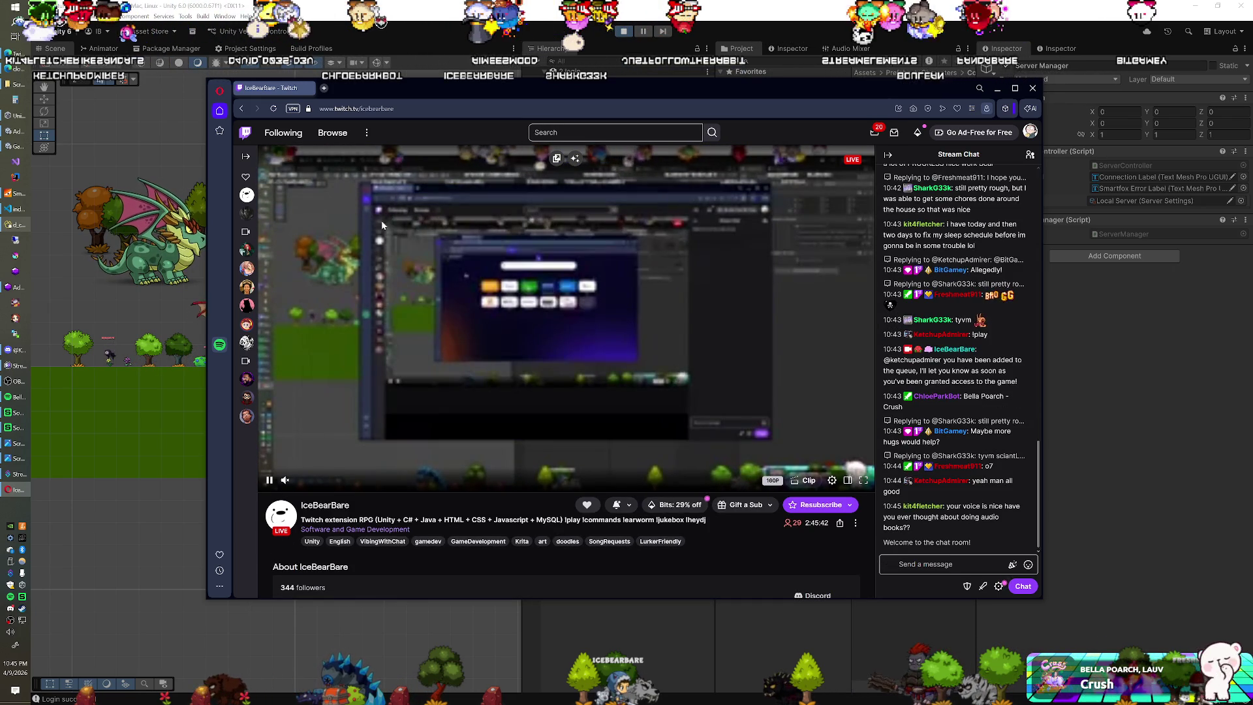
- Scroll to the About panels and accept the AdventuRPG Client extension's permission prompt
scroll(382, 241, down, 8)
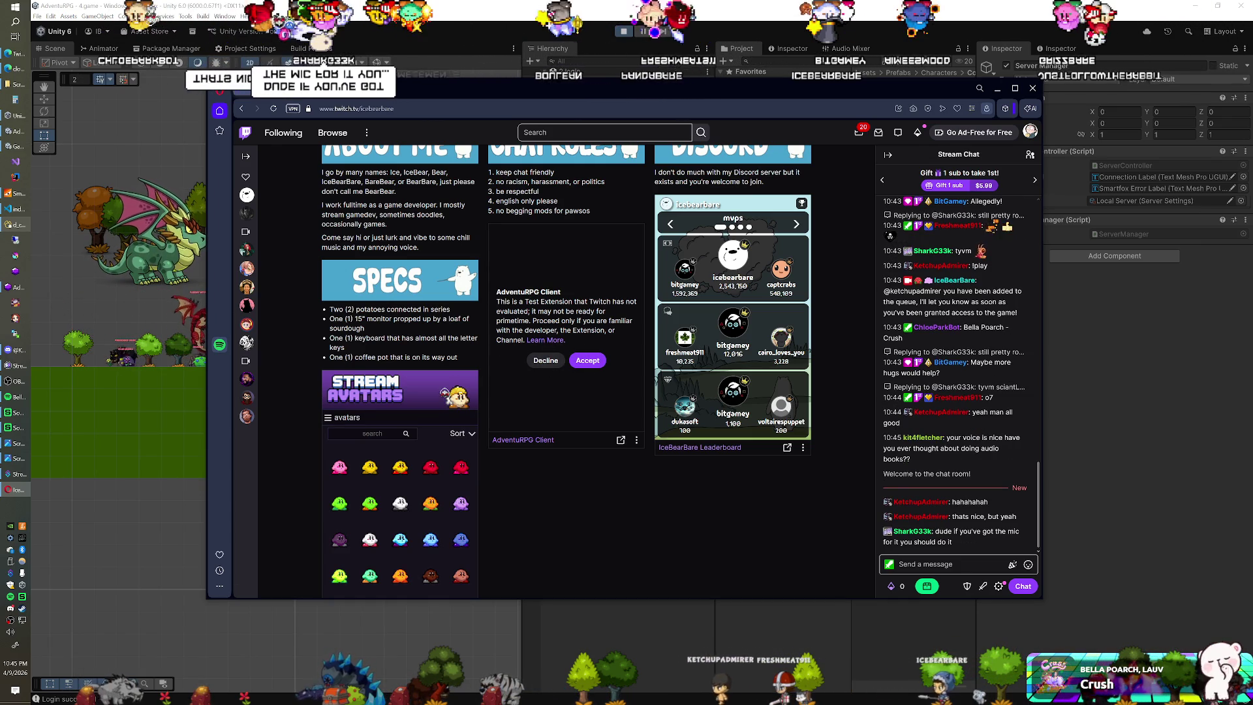
click(587, 361)
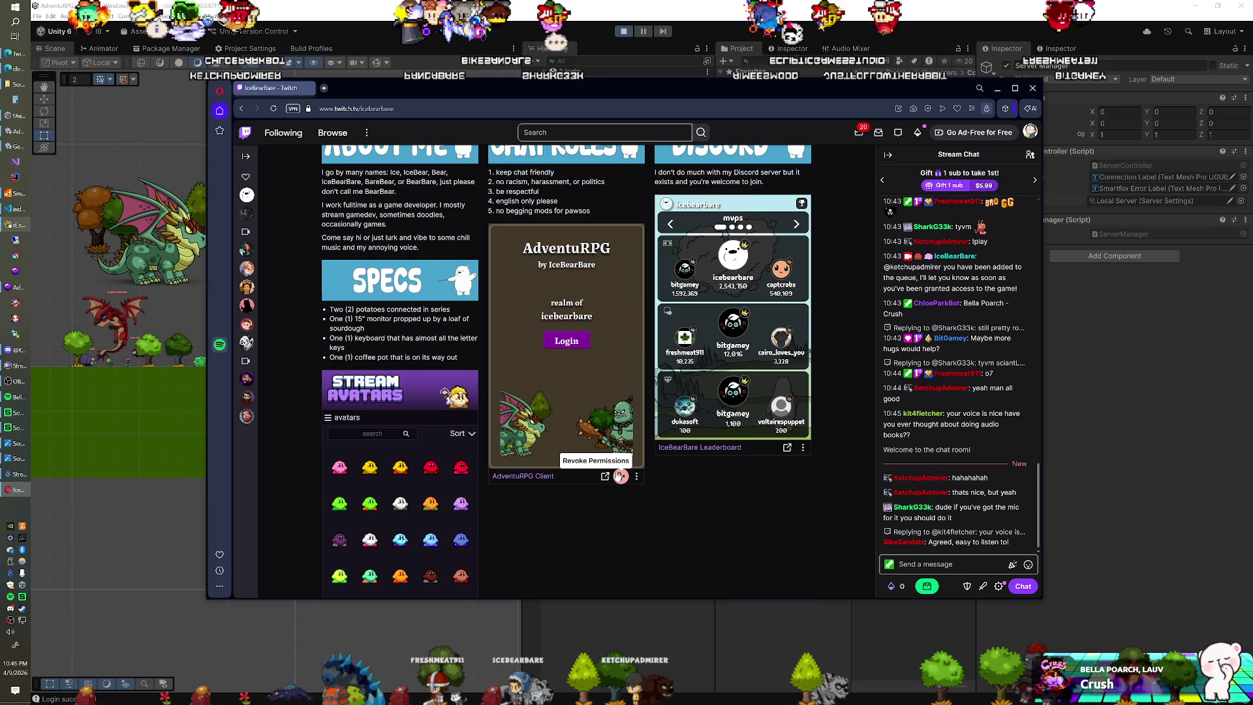
- Log in to AdventuRPG, view the STR stat tooltip, then return to Unity
click(565, 344)
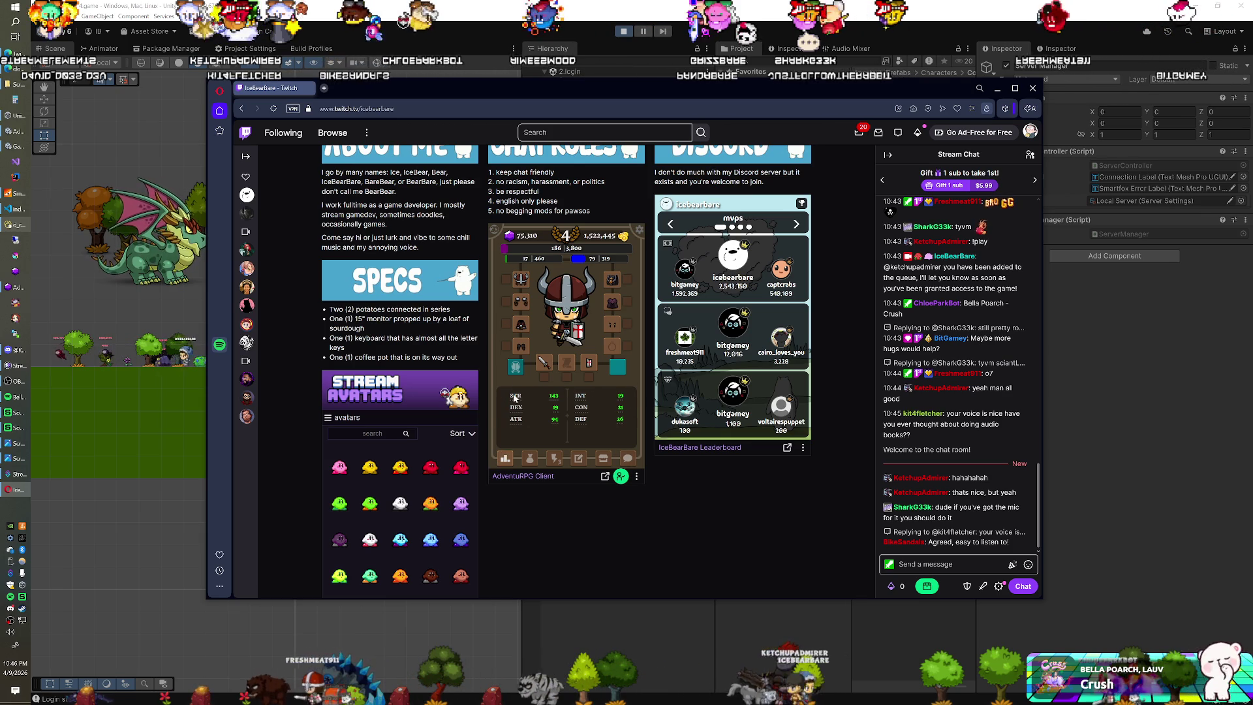
mouse_move(516, 396)
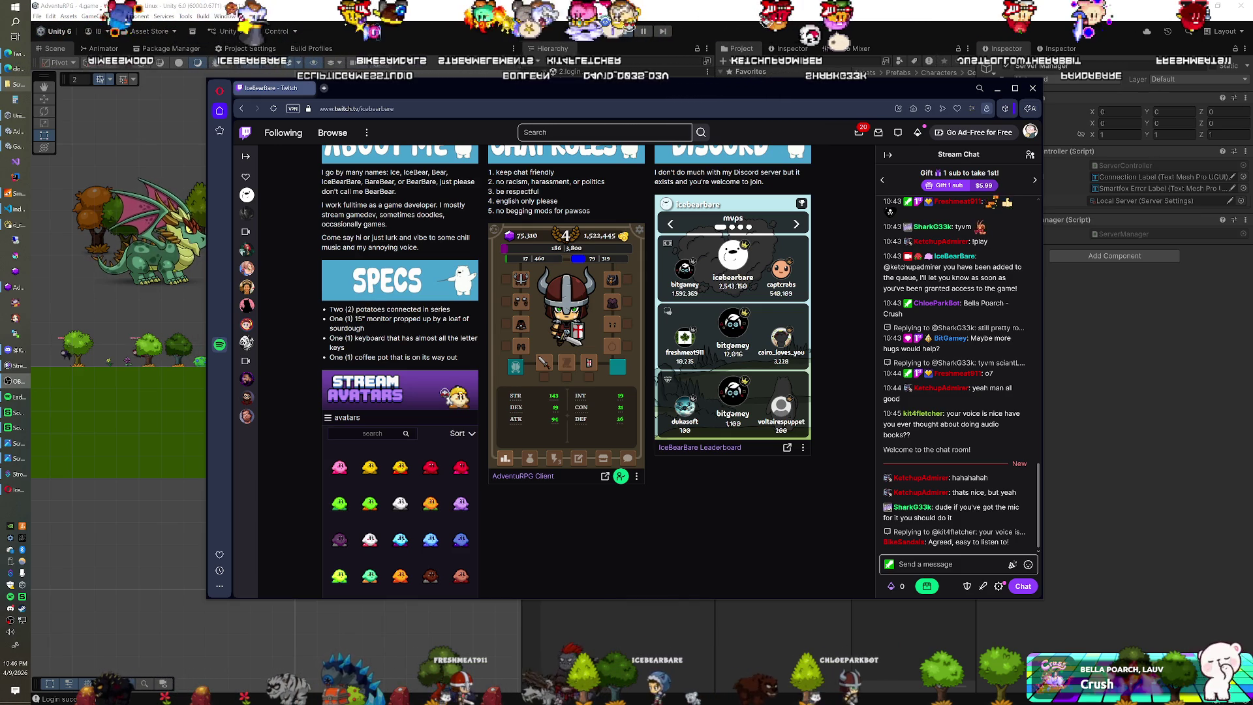
key(alt+Tab)
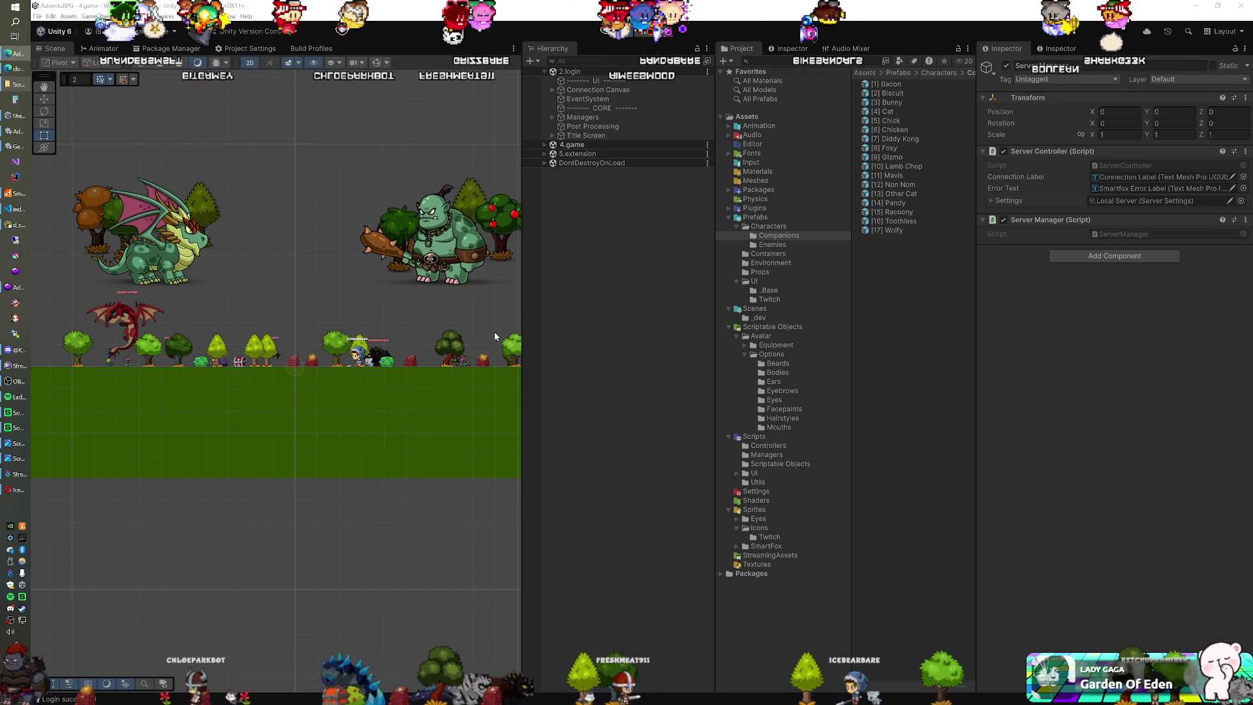
- Restore the Twitch channel window in front of Unity
click(8, 489)
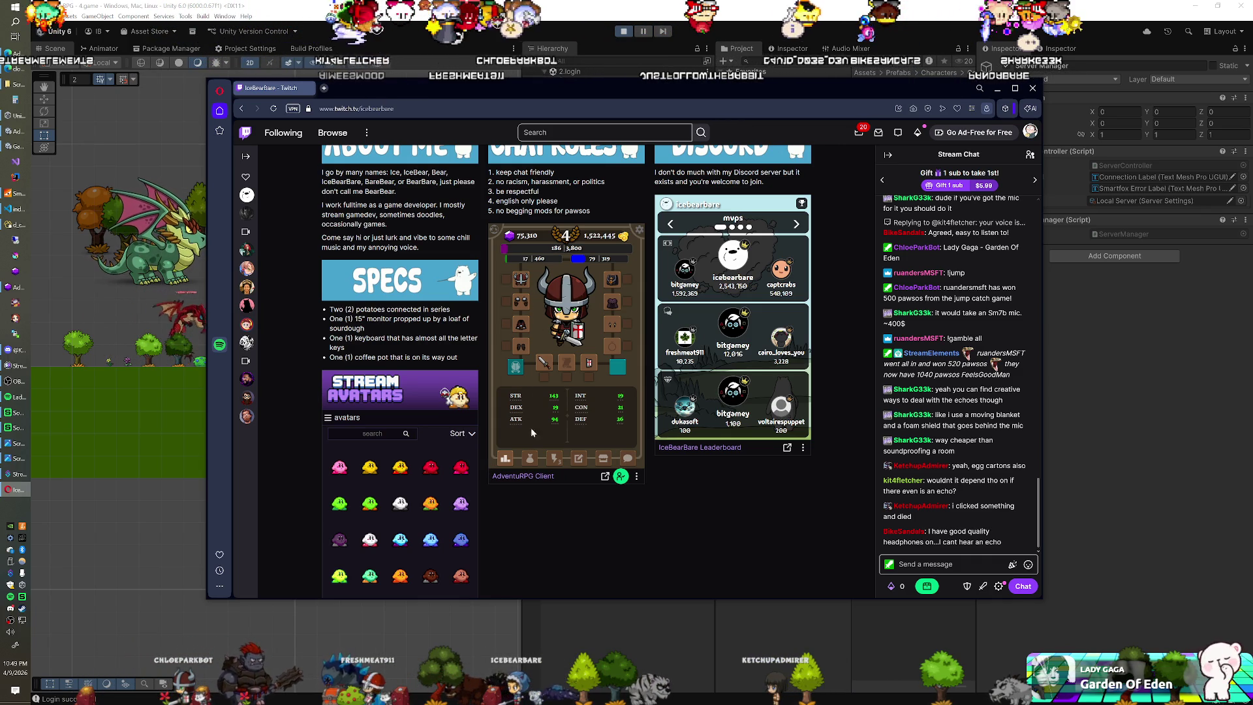
- Browse the backpacks for sale in the AdventuRPG shop, then return to the inventory
click(603, 460)
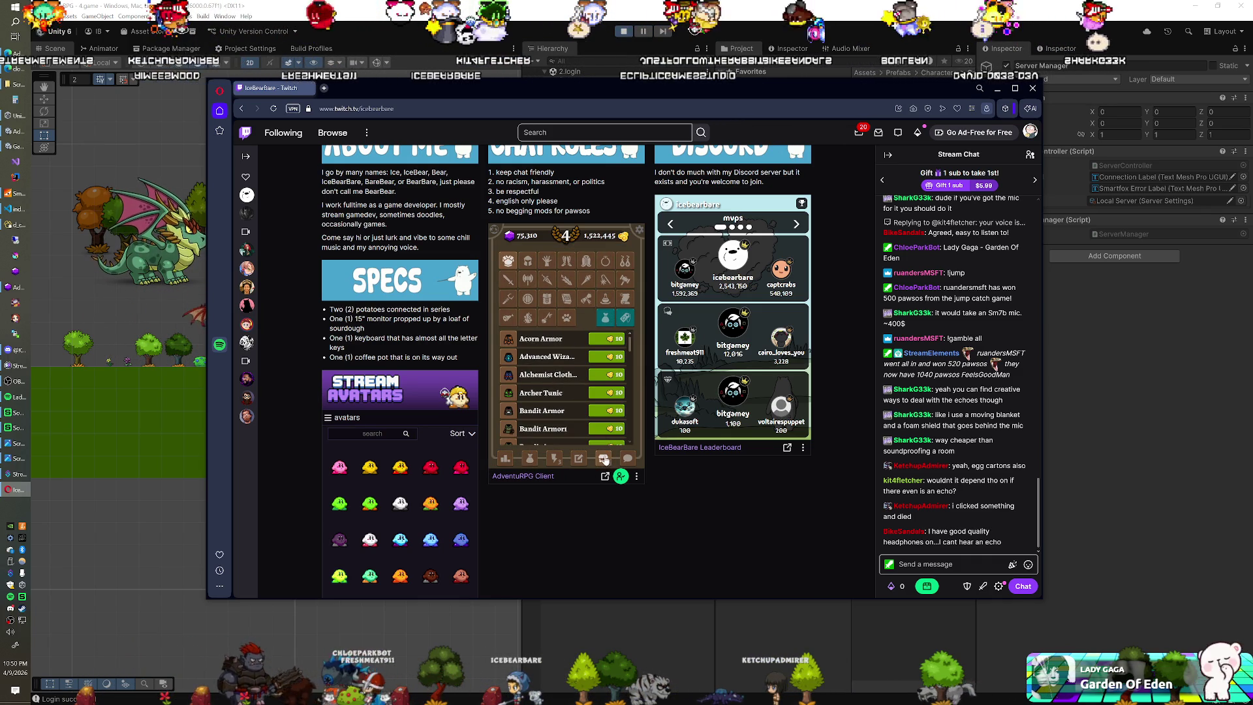
click(553, 298)
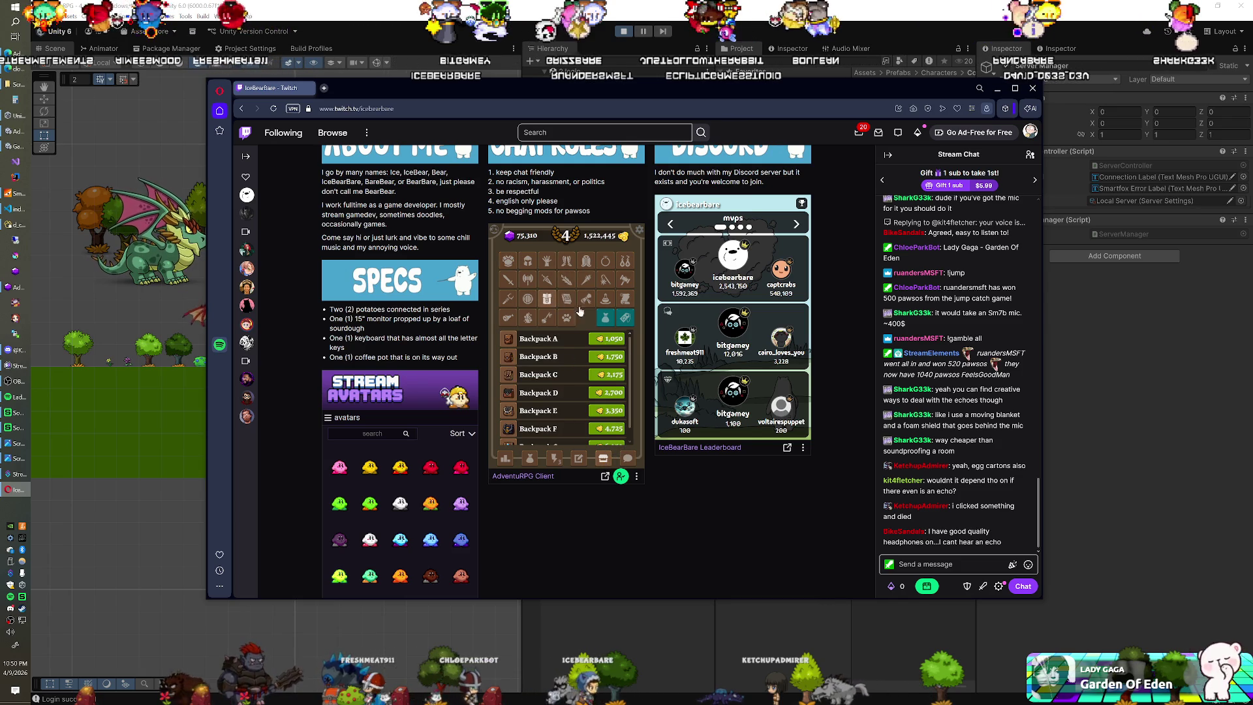
scroll(560, 367, down, 1)
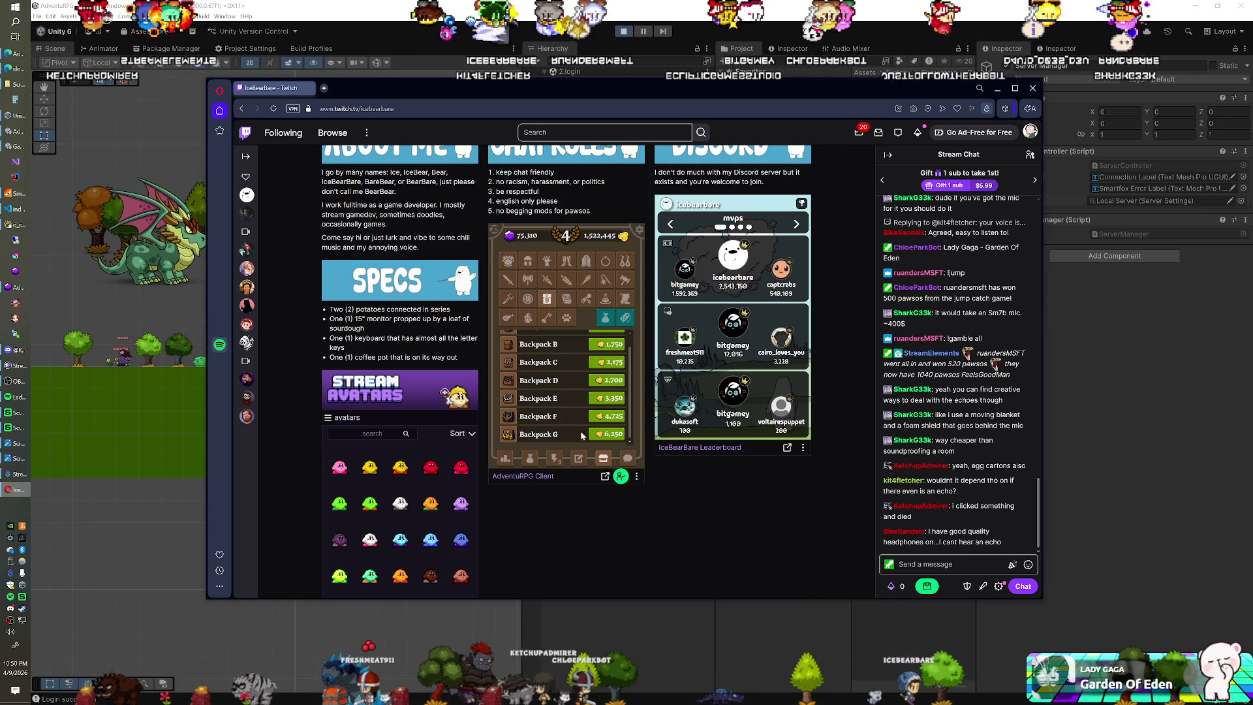
click(531, 459)
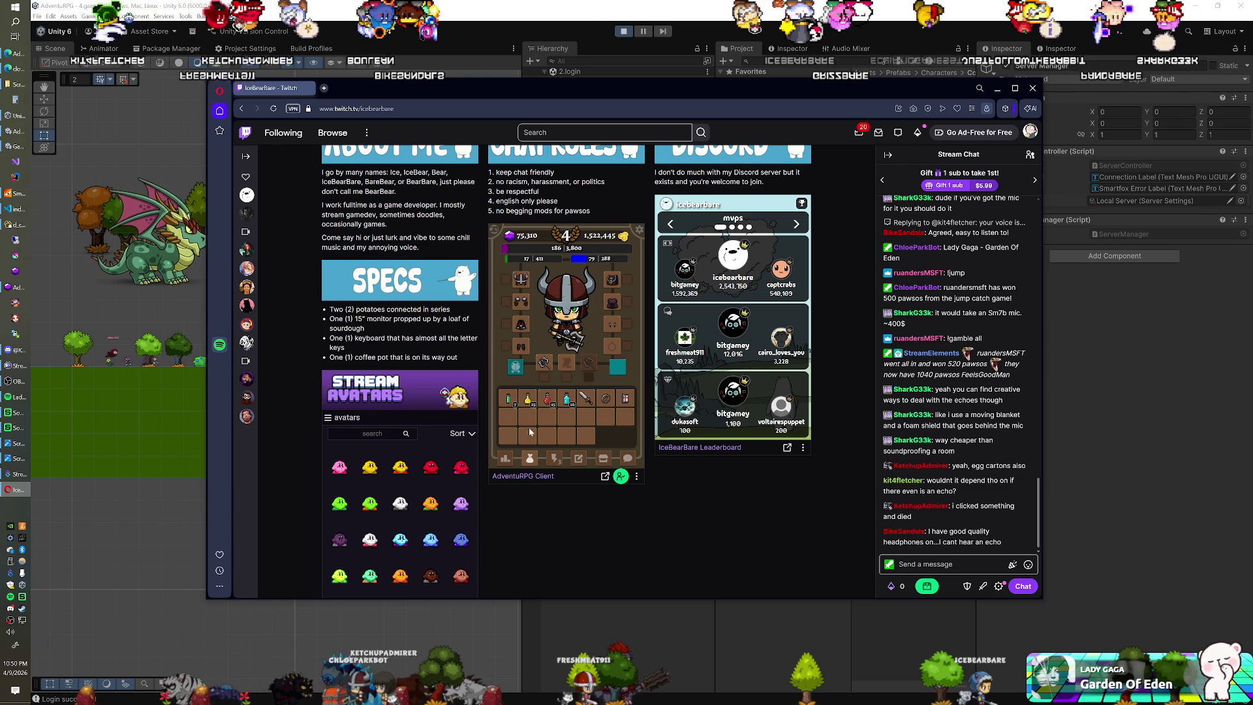
- Browse the shop's sword and lance categories, then go back to the character sheet
click(604, 459)
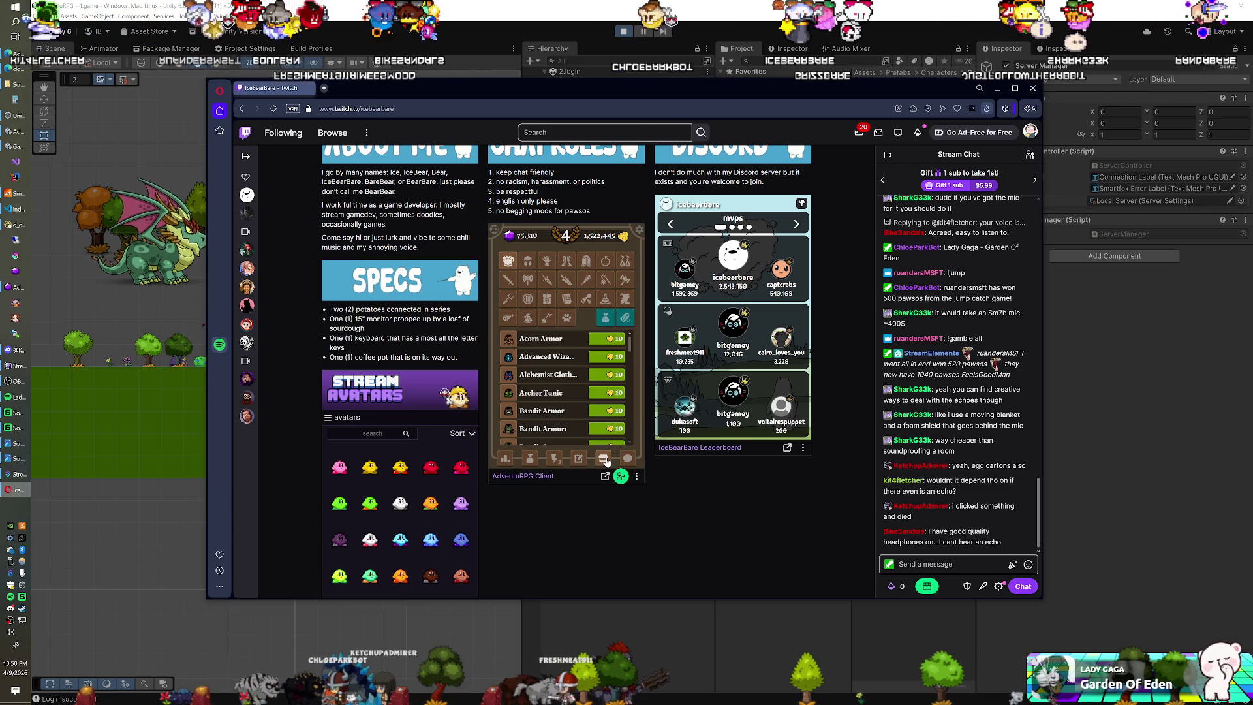
click(586, 262)
click(605, 262)
click(625, 261)
click(508, 280)
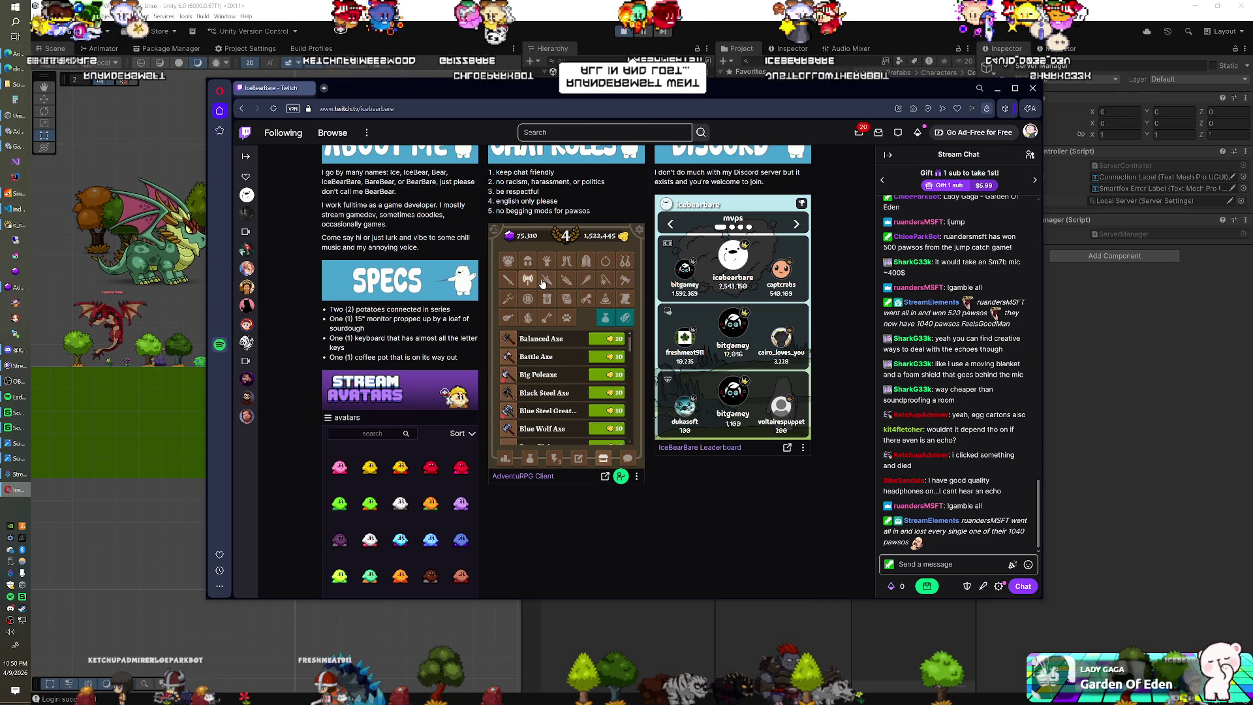
click(566, 279)
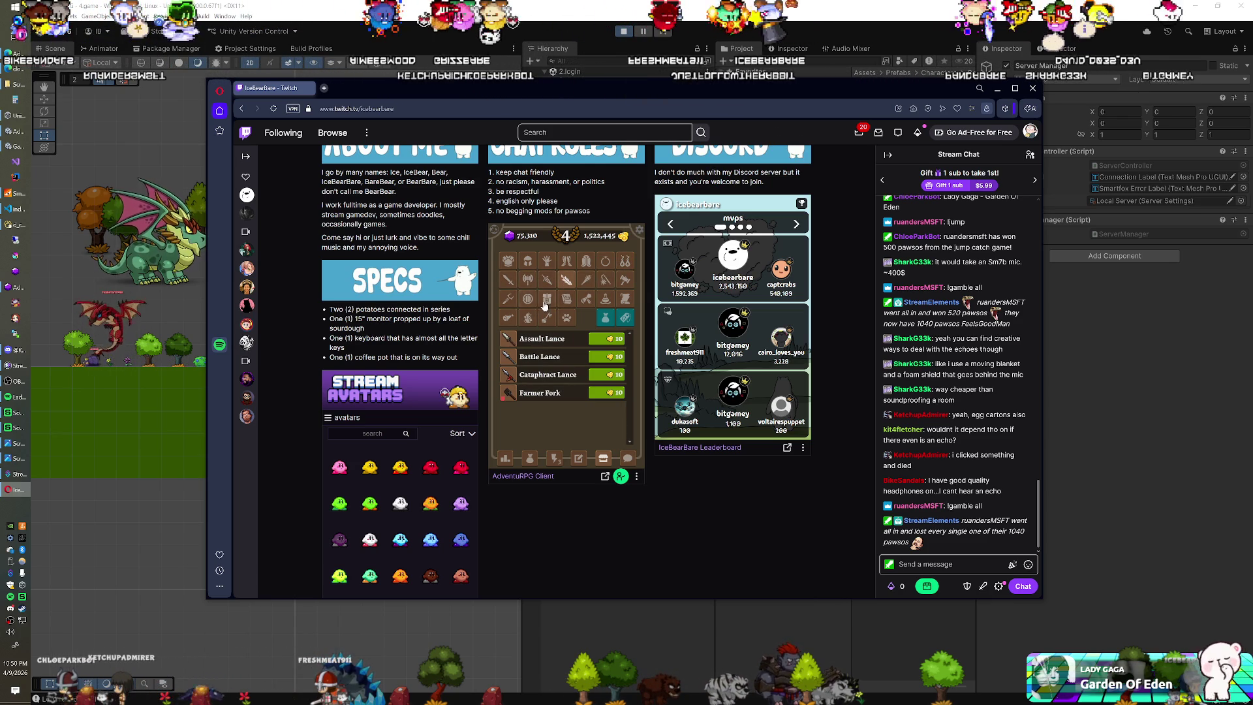
click(529, 457)
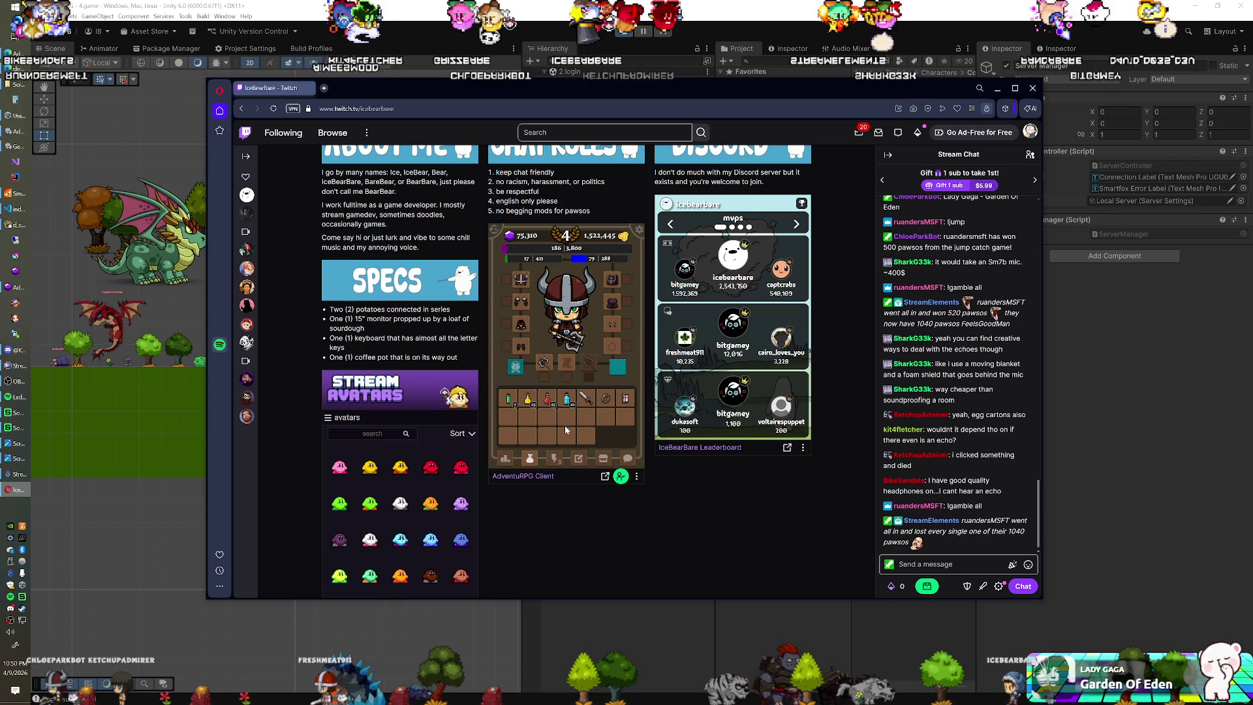
drag(546, 398, 558, 363)
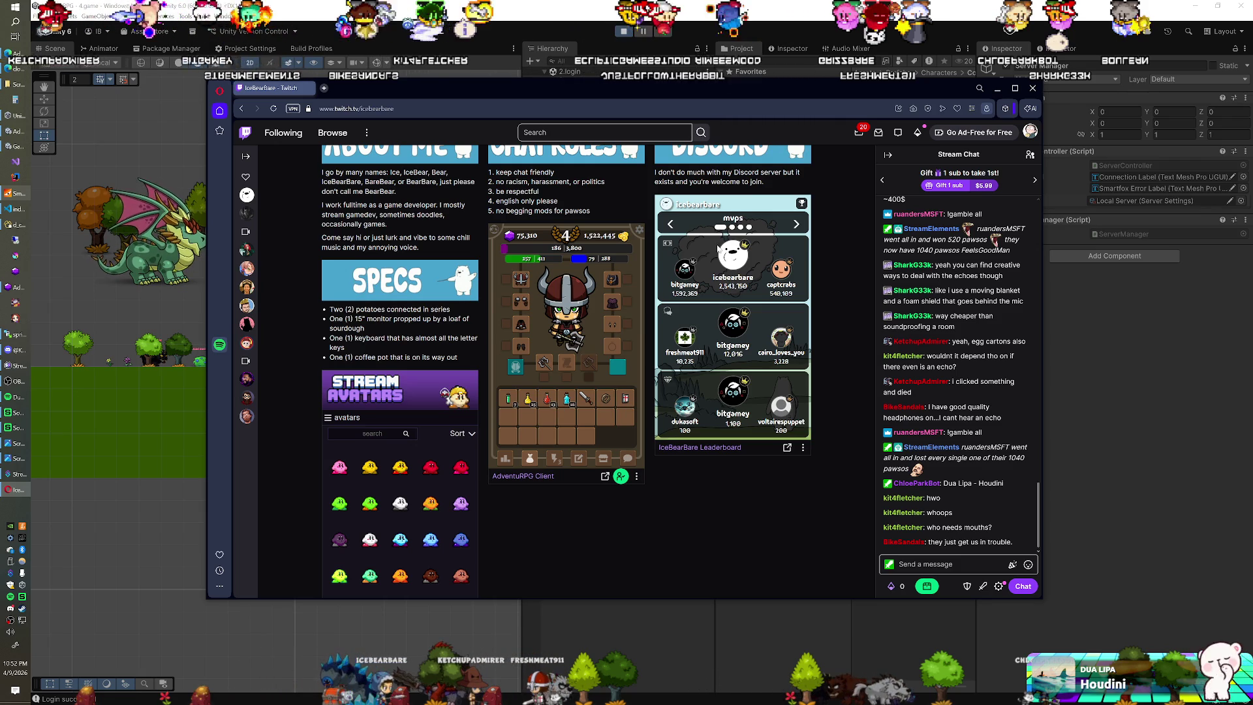
scroll(611, 279, up, 5)
- Scroll the Twitch channel page, then bring the Unity editor running the 4.game scene to the front
scroll(611, 279, down, 5)
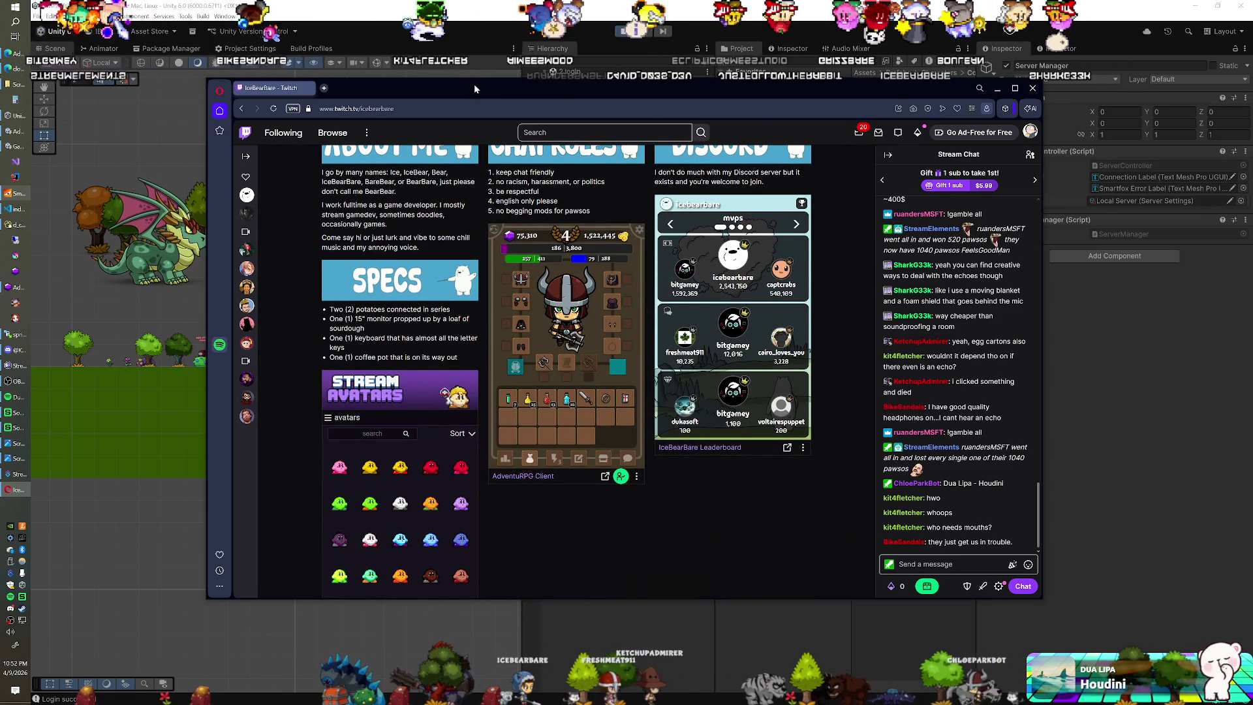
click(483, 21)
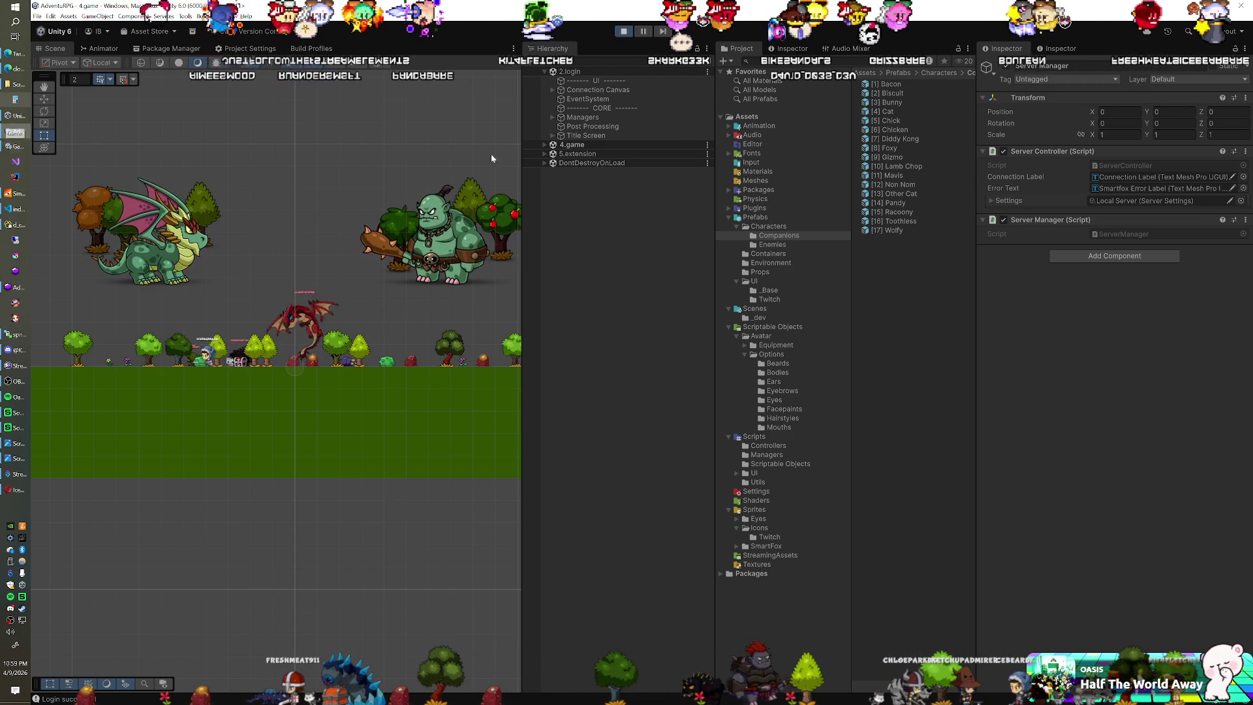
- Bring the Opera window with the Twitch channel page back in front of Unity
click(8, 492)
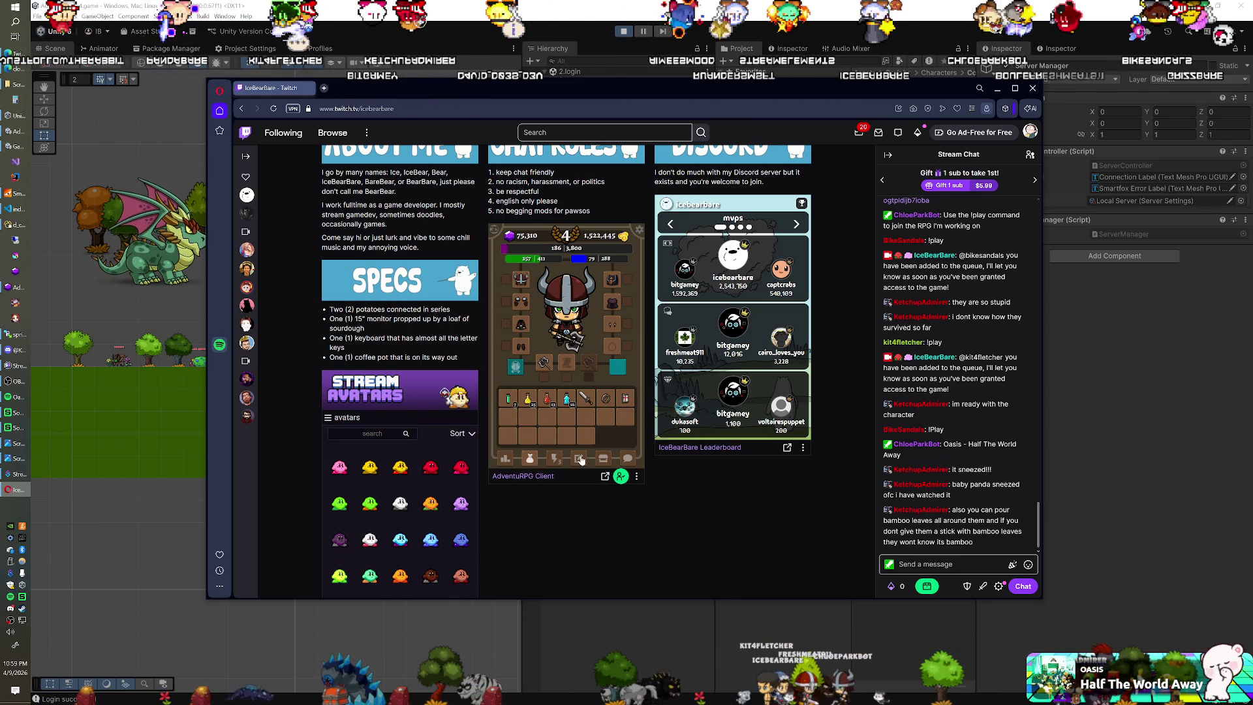
- Browse the shop list, then equip the sword and put it back into the inventory
click(605, 458)
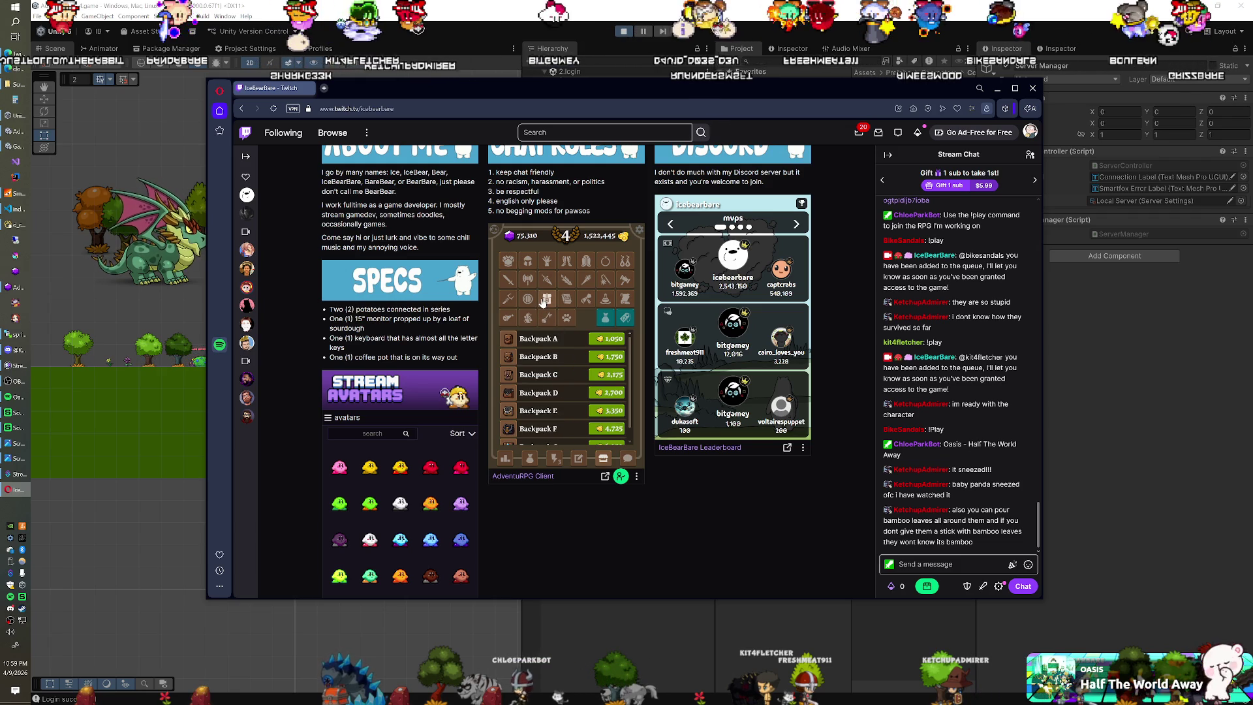
scroll(599, 436, down, 1)
click(608, 434)
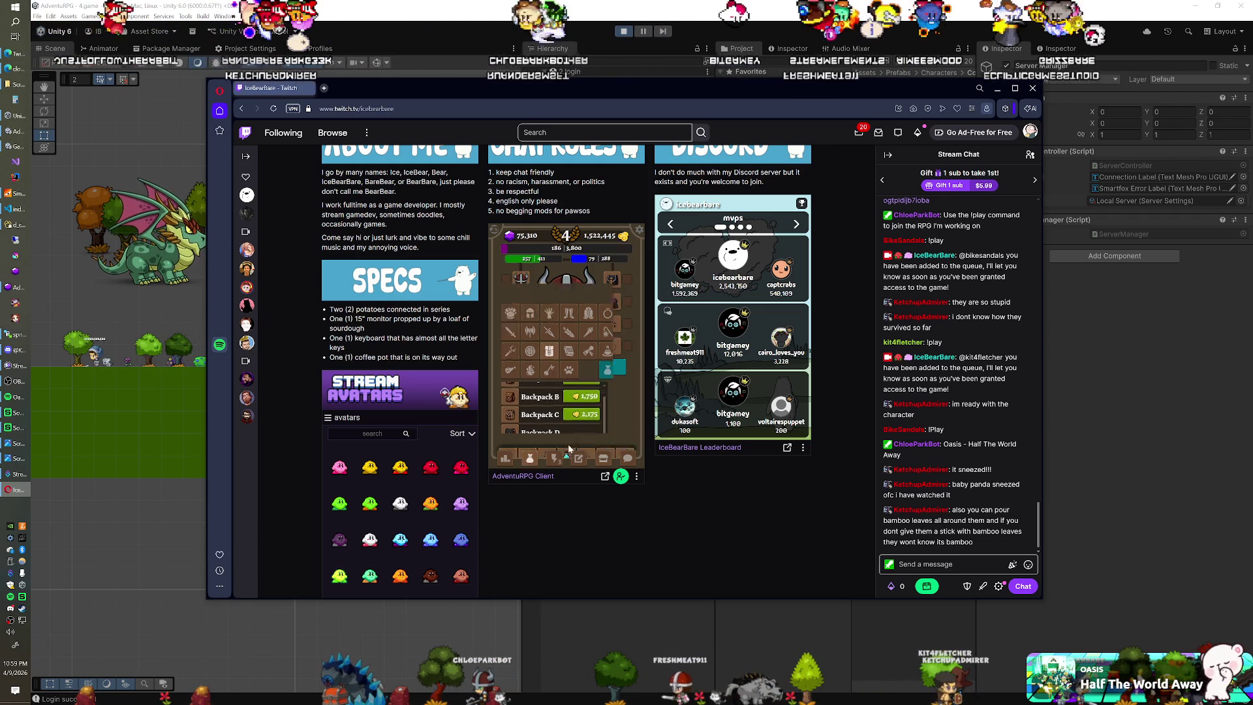
click(585, 397)
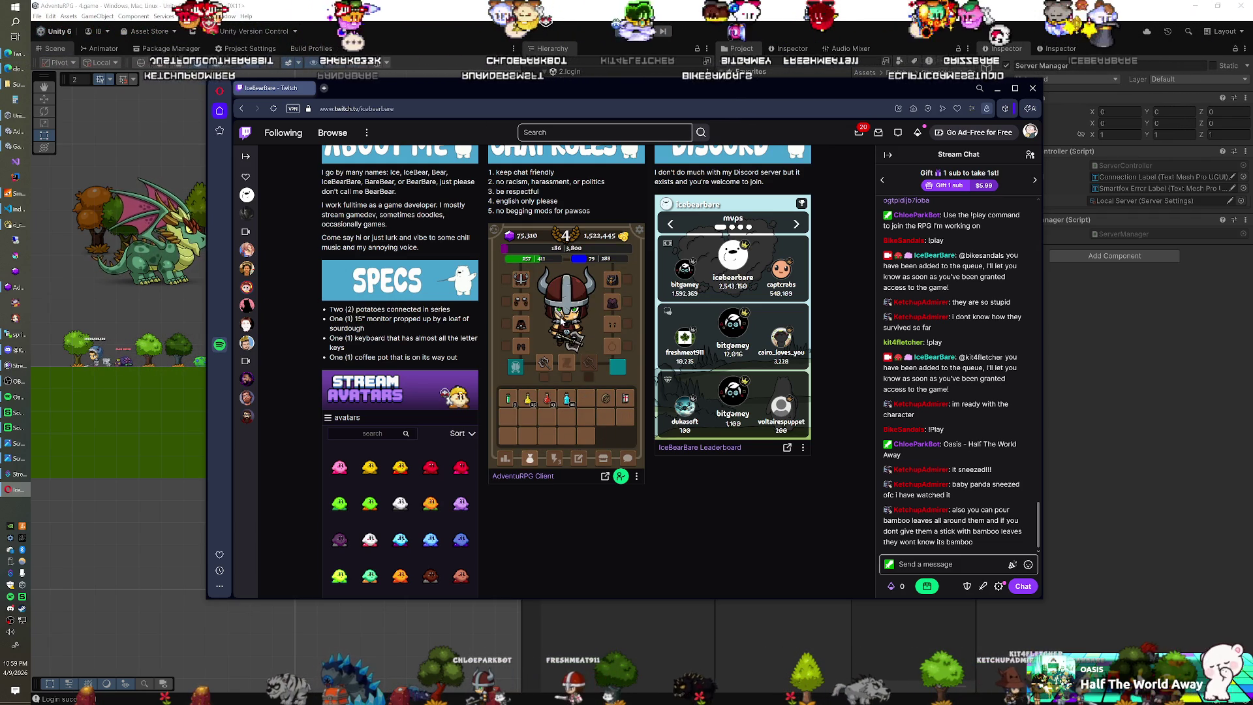
click(543, 362)
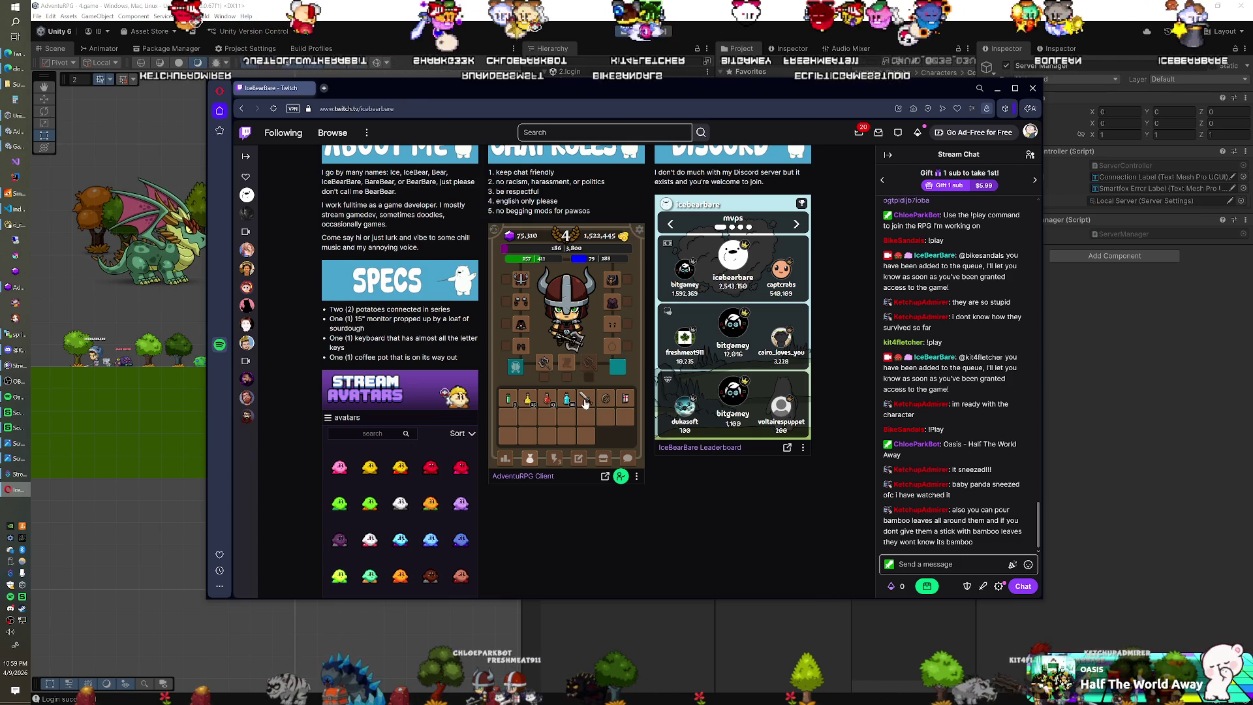
click(563, 361)
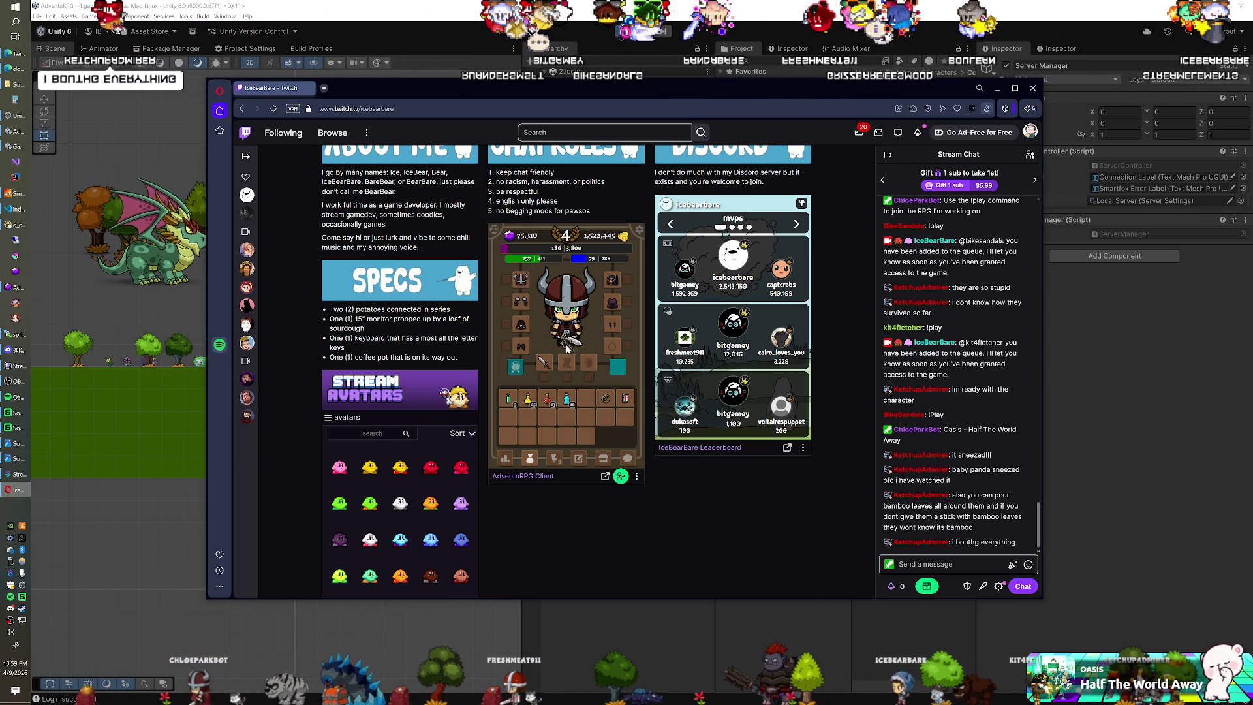
click(543, 362)
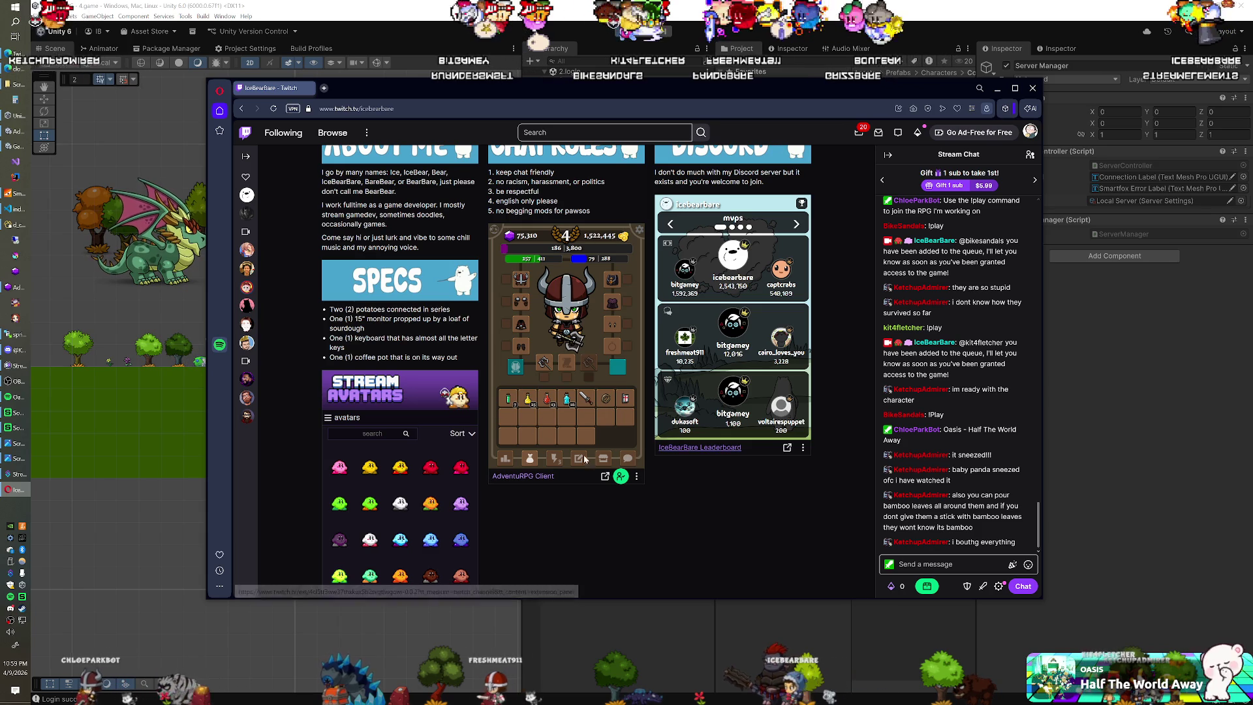
- Buy Backpack G from the backpacks list and drag it onto the character
click(603, 458)
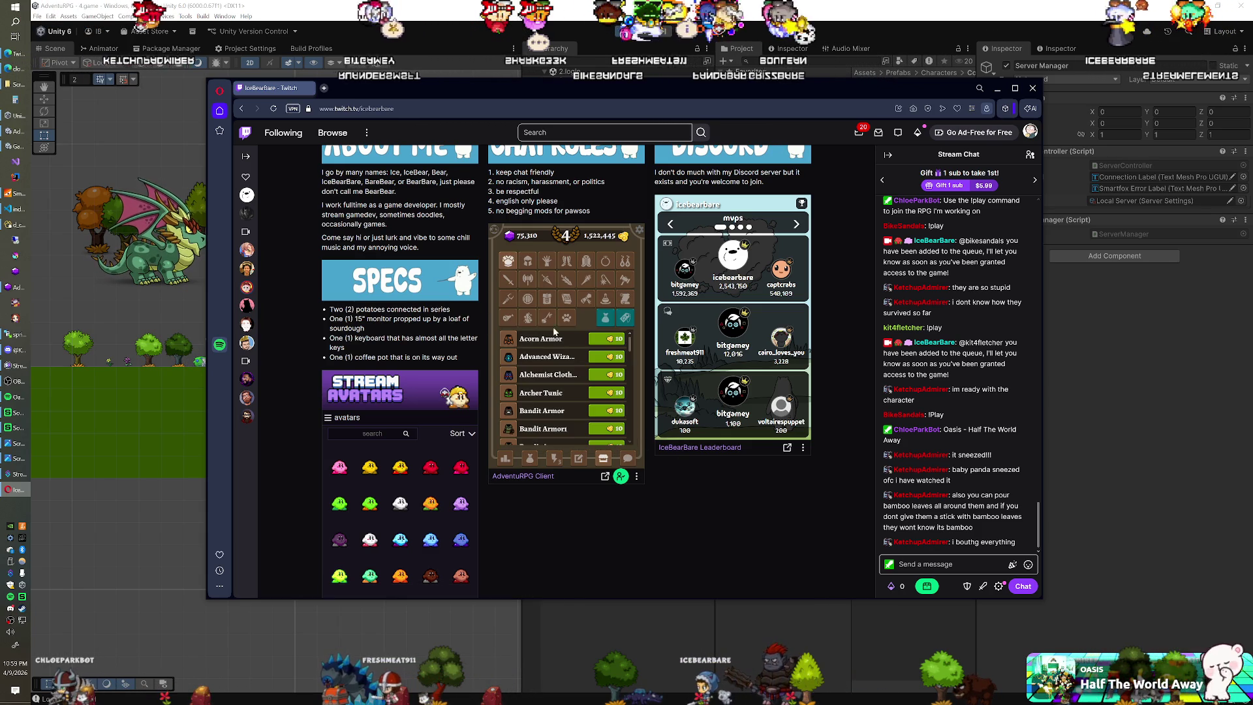
click(546, 298)
scroll(561, 391, down, 1)
click(607, 434)
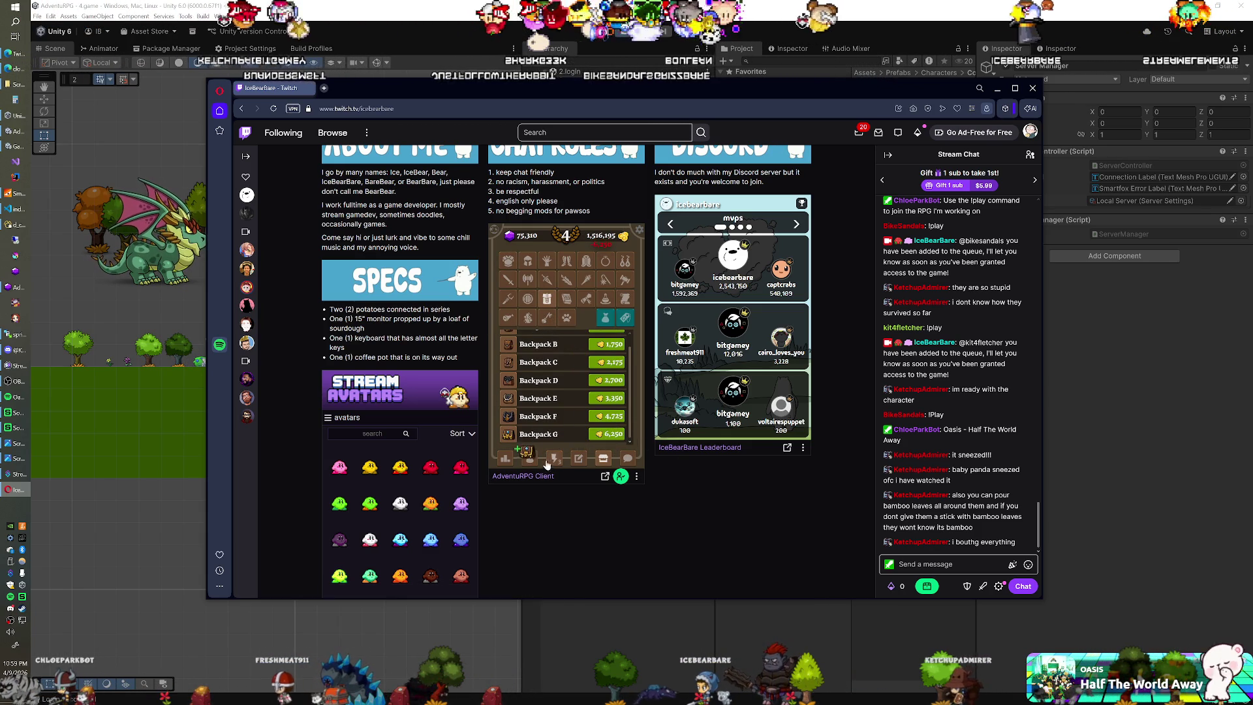
click(530, 458)
drag(513, 428, 565, 328)
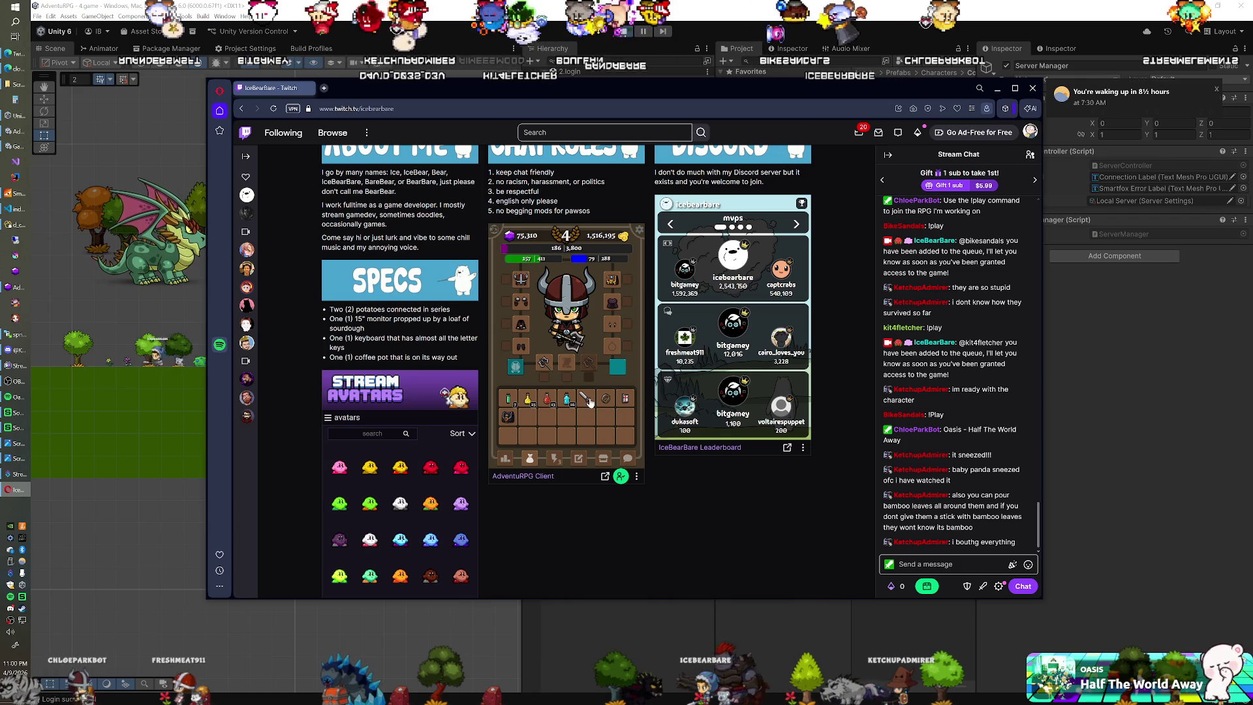
- Browse the shop's armor, weapon, shield, sword and pet categories
click(603, 457)
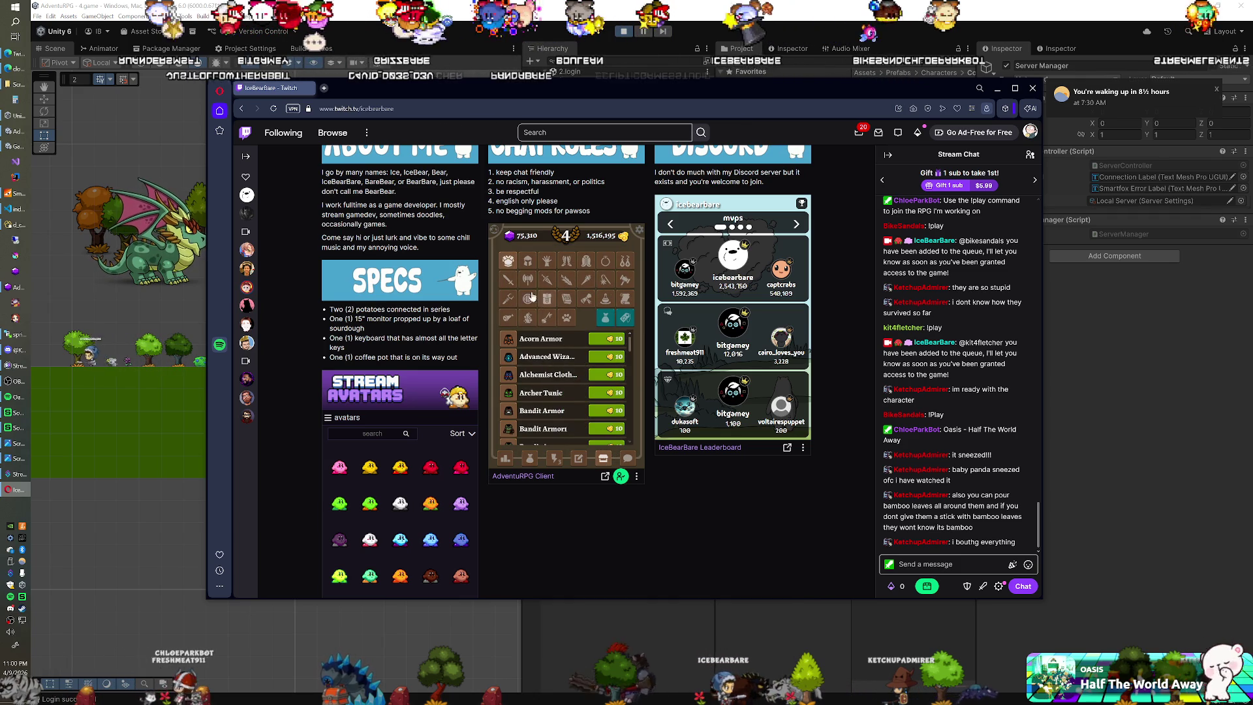
scroll(545, 364, down, 3)
scroll(545, 364, up, 3)
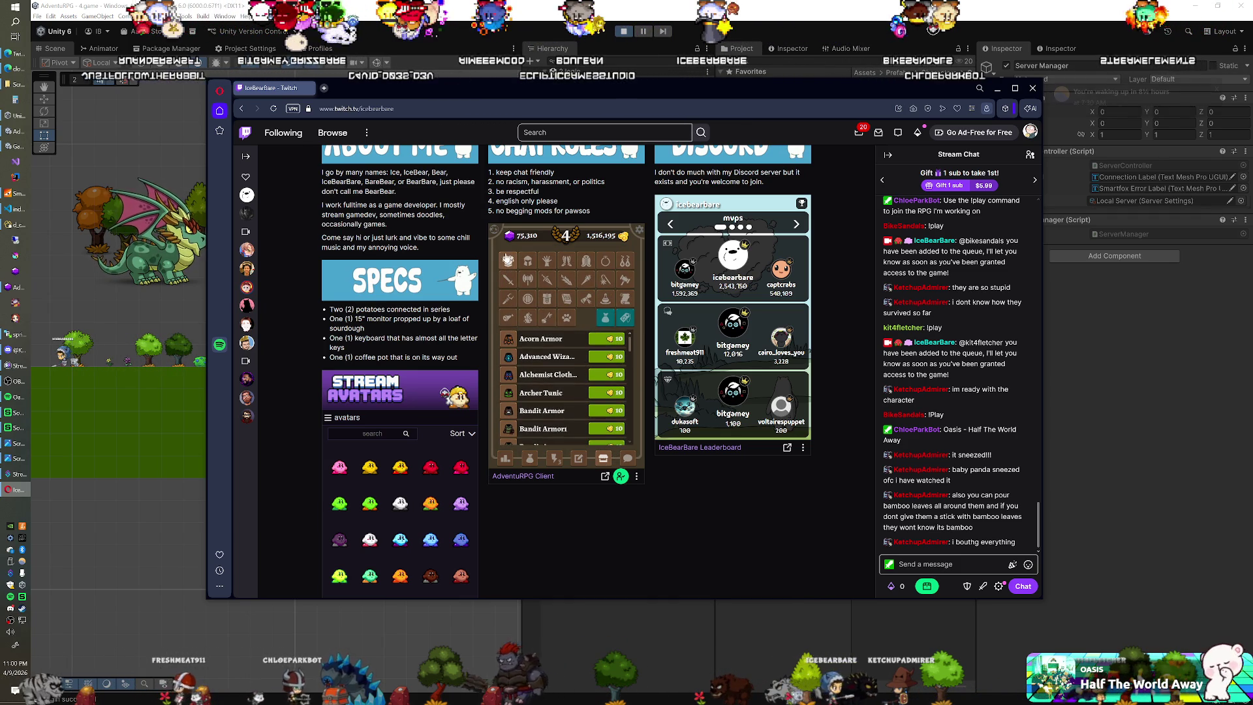
click(584, 262)
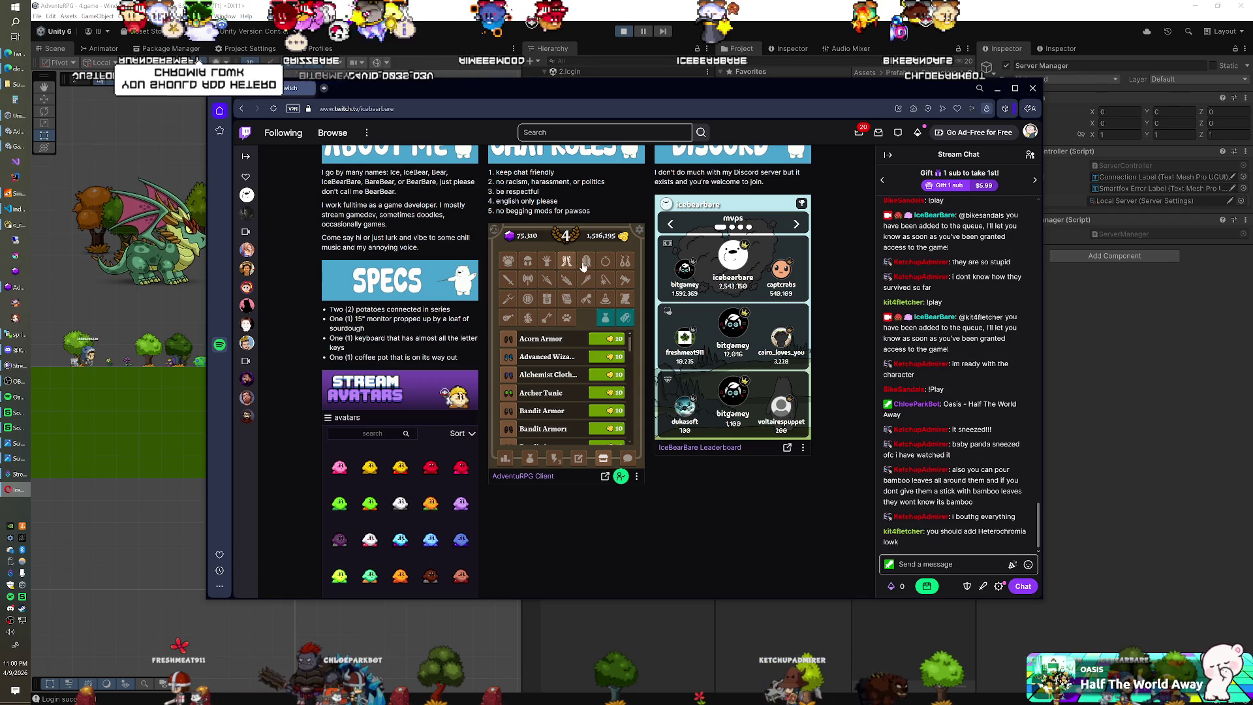
click(508, 279)
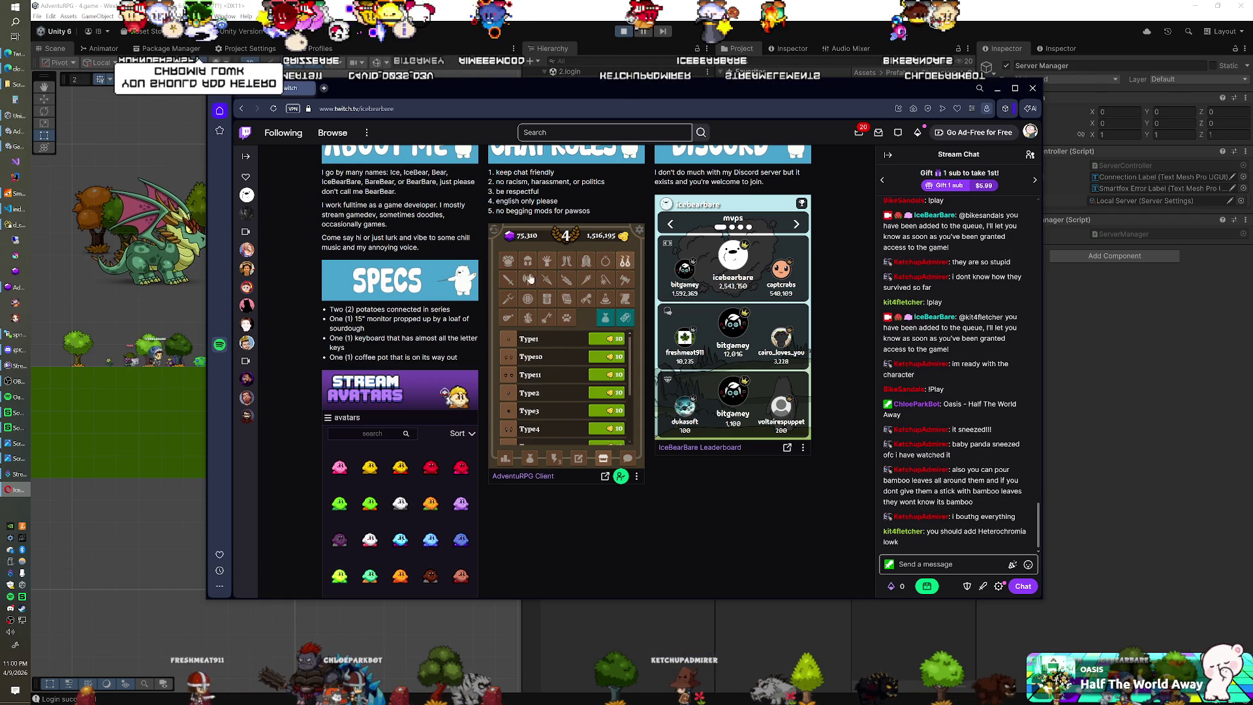
click(528, 298)
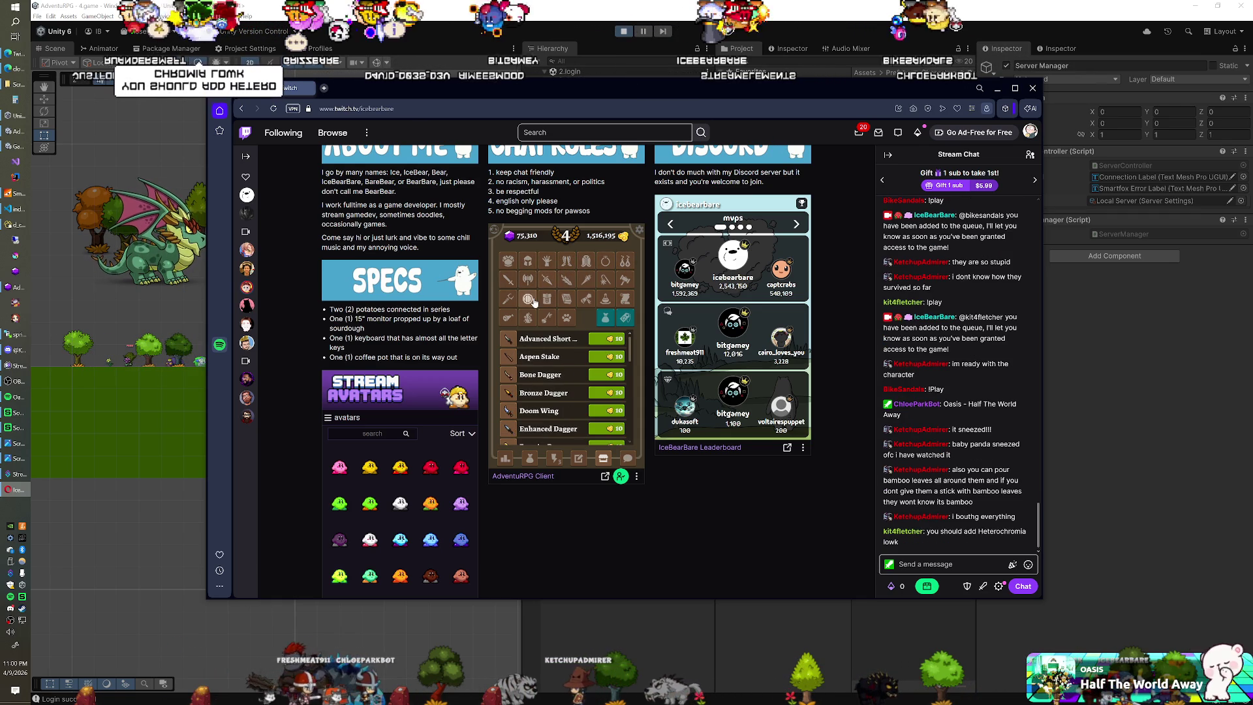
click(509, 279)
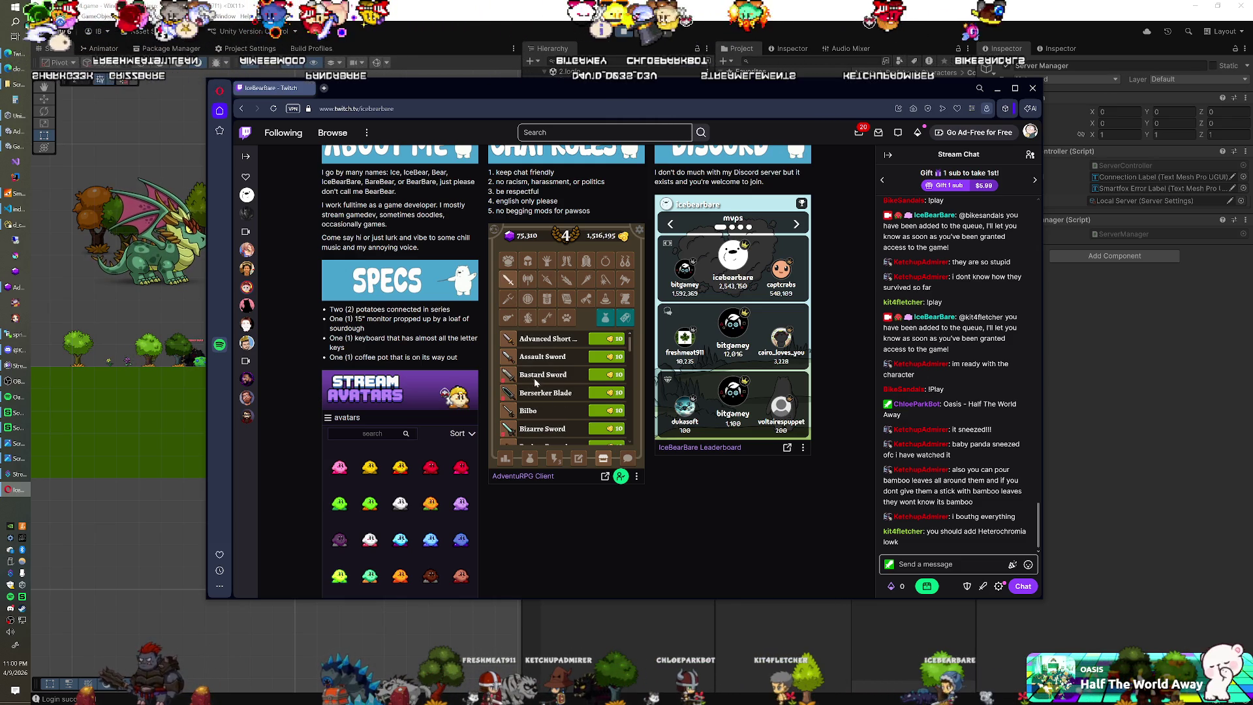
click(565, 319)
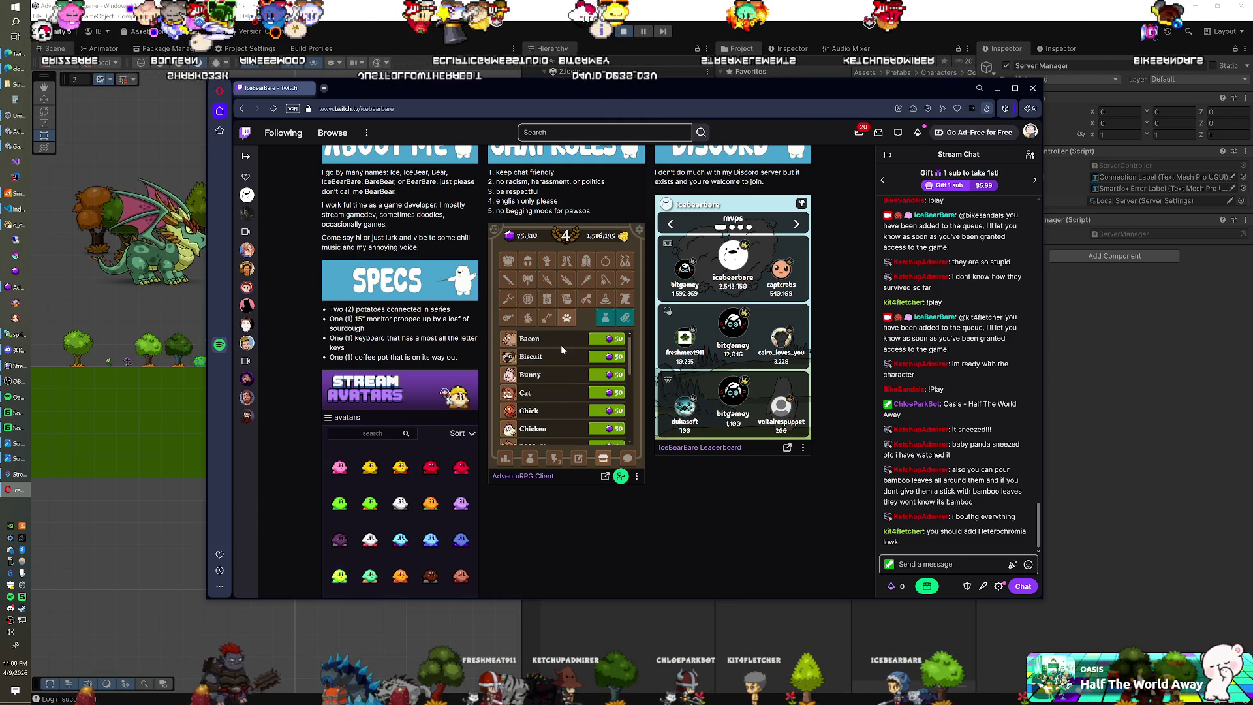
- Buy the Santa Costume for 140 gems from the costumes list, then return to the inventory
click(510, 263)
scroll(567, 391, down, 10)
scroll(605, 403, down, 1)
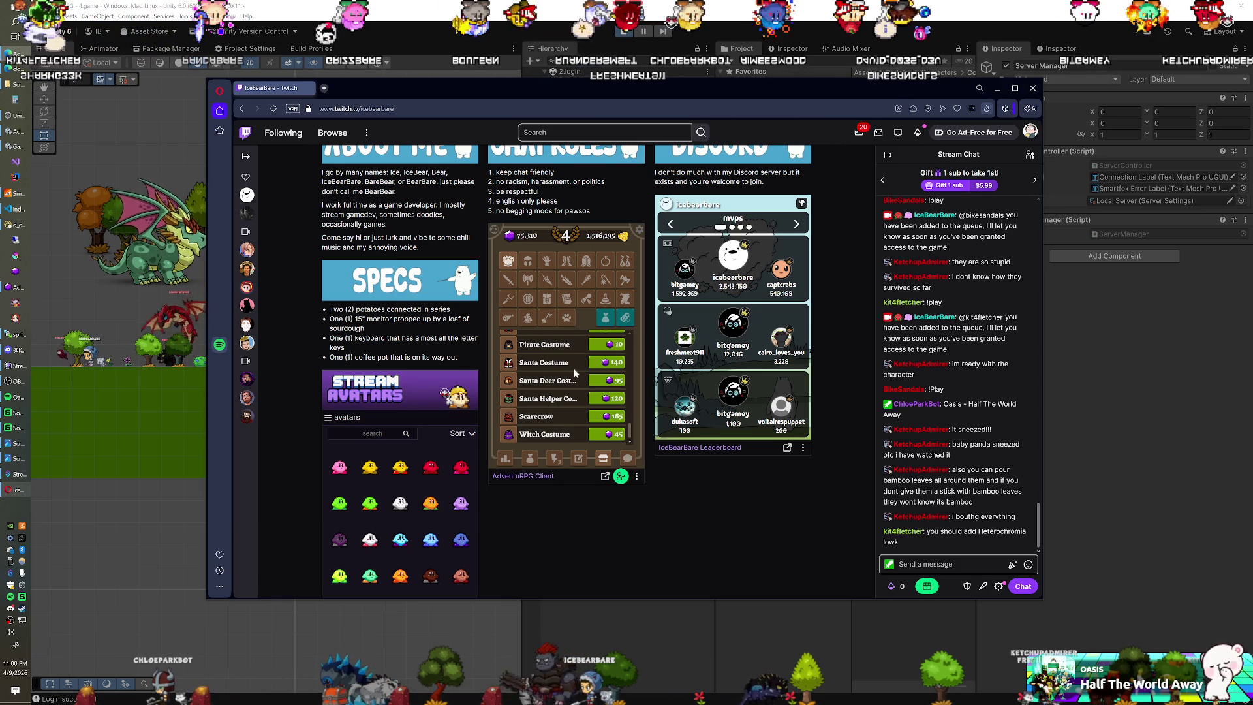
click(596, 369)
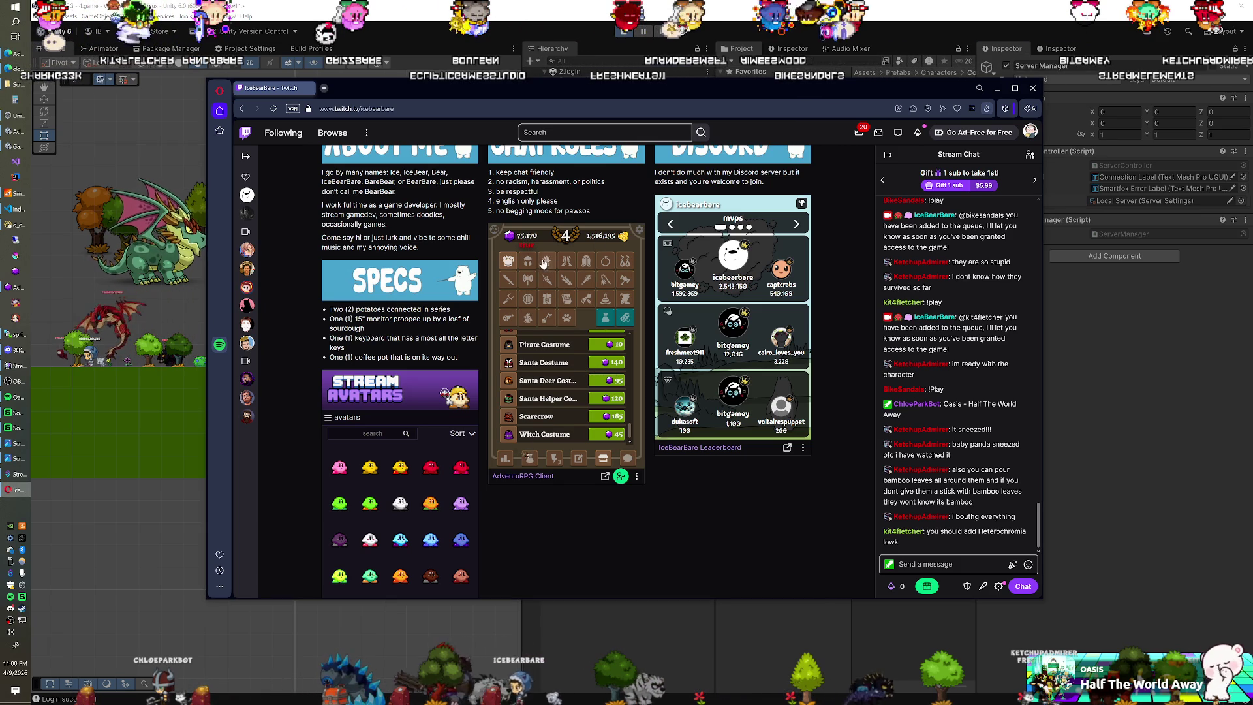
scroll(576, 335, up, 5)
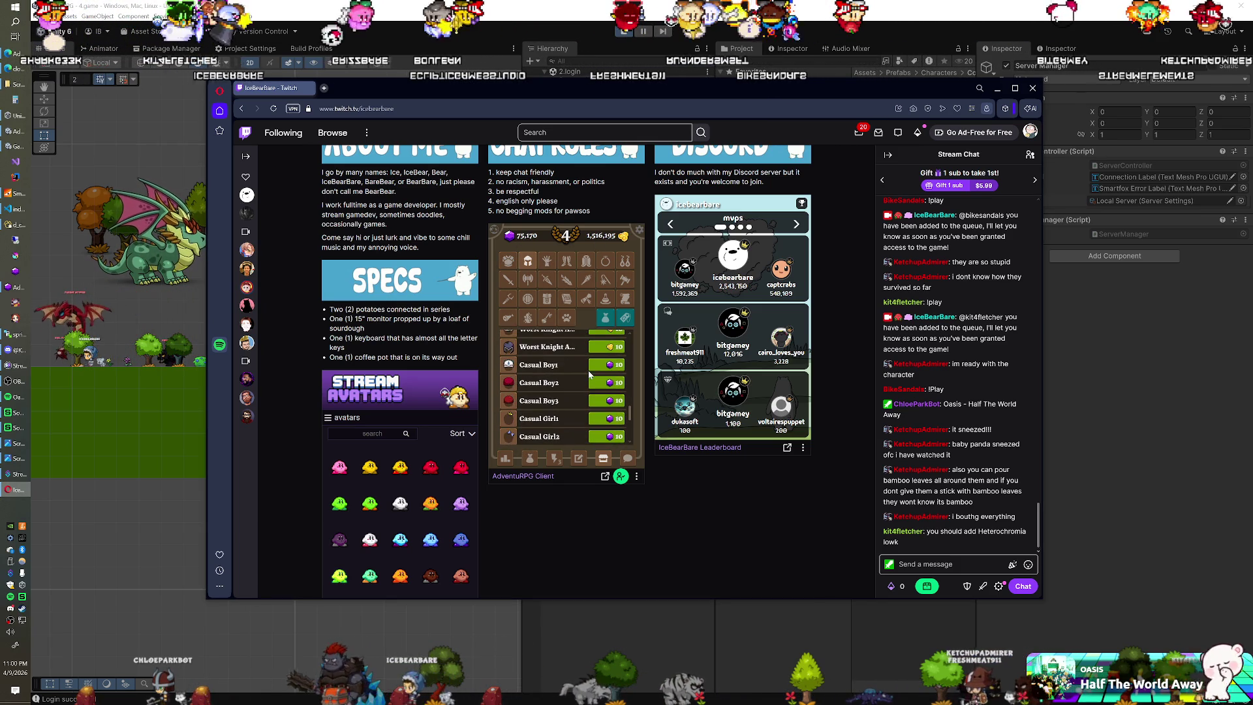
scroll(589, 370, down, 5)
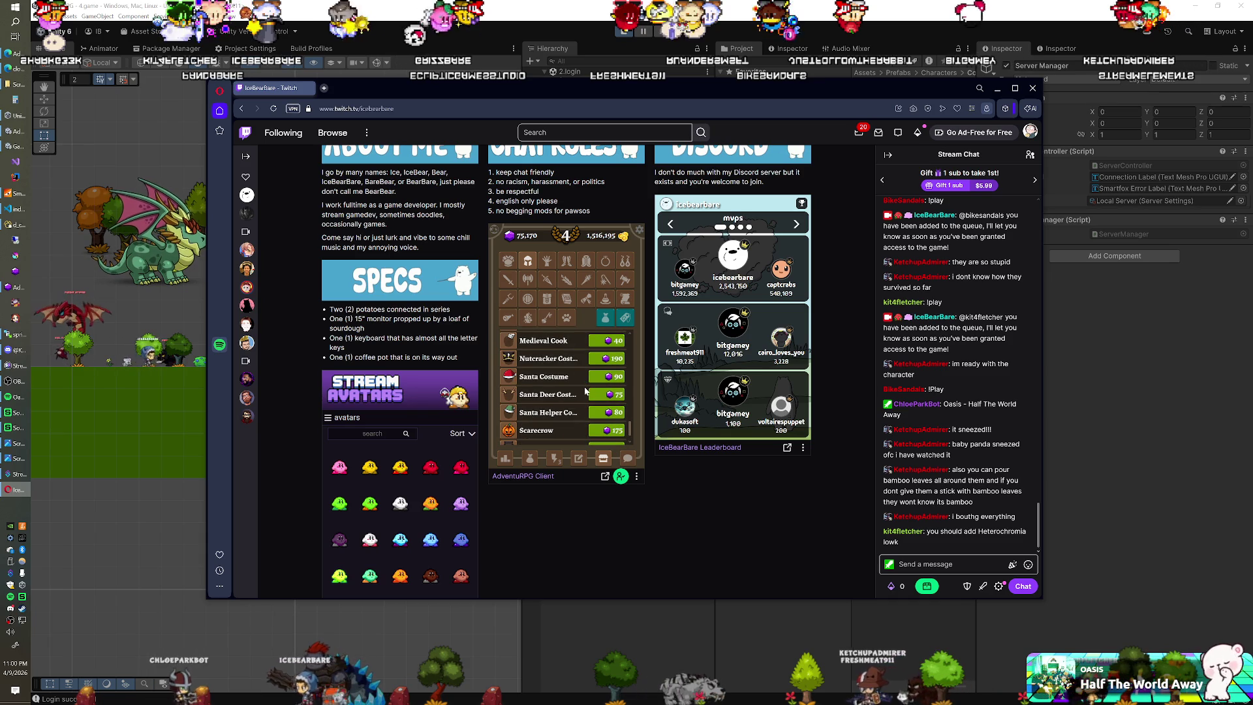
click(529, 457)
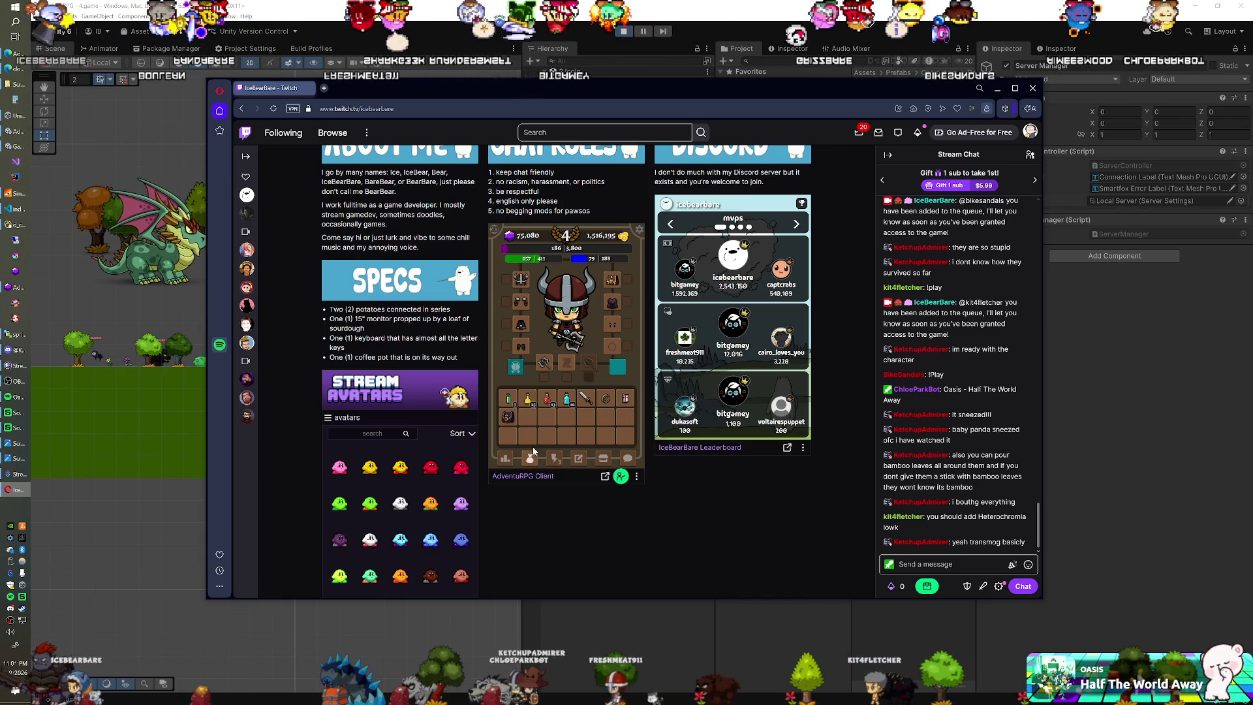
- Switch the inventory to cosmetic items and view, then close, the Wolfy companion details
click(515, 368)
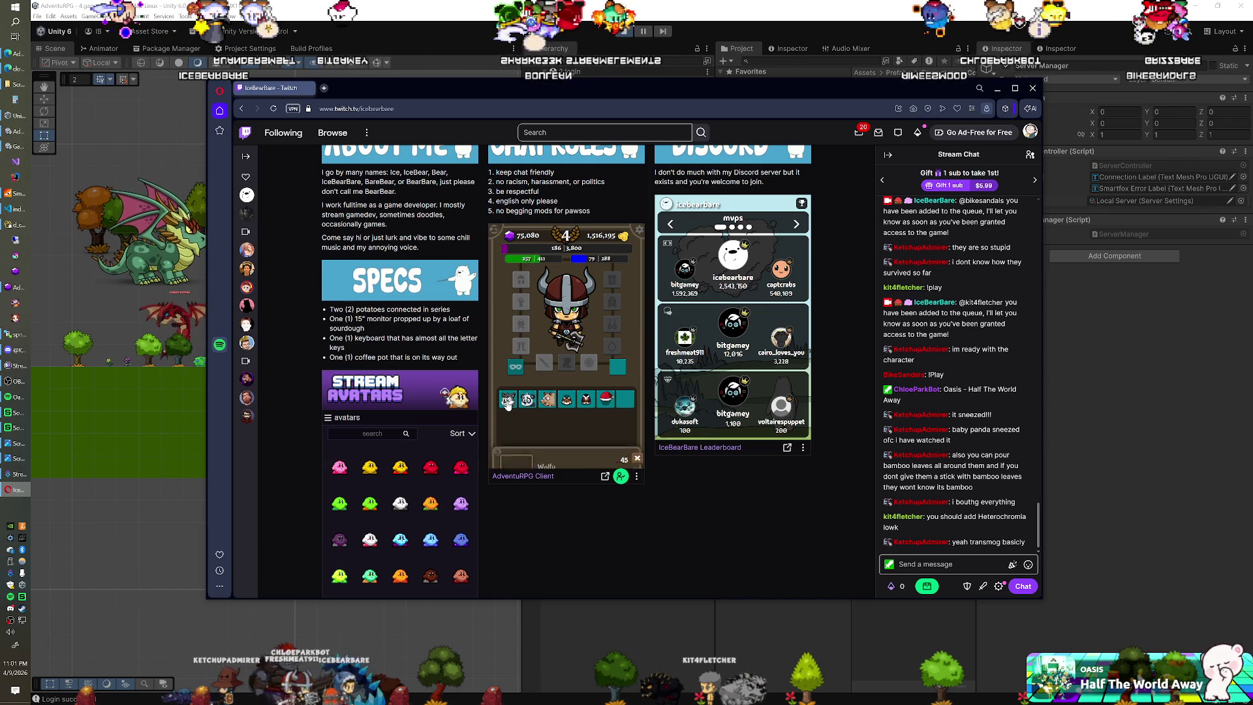
click(507, 403)
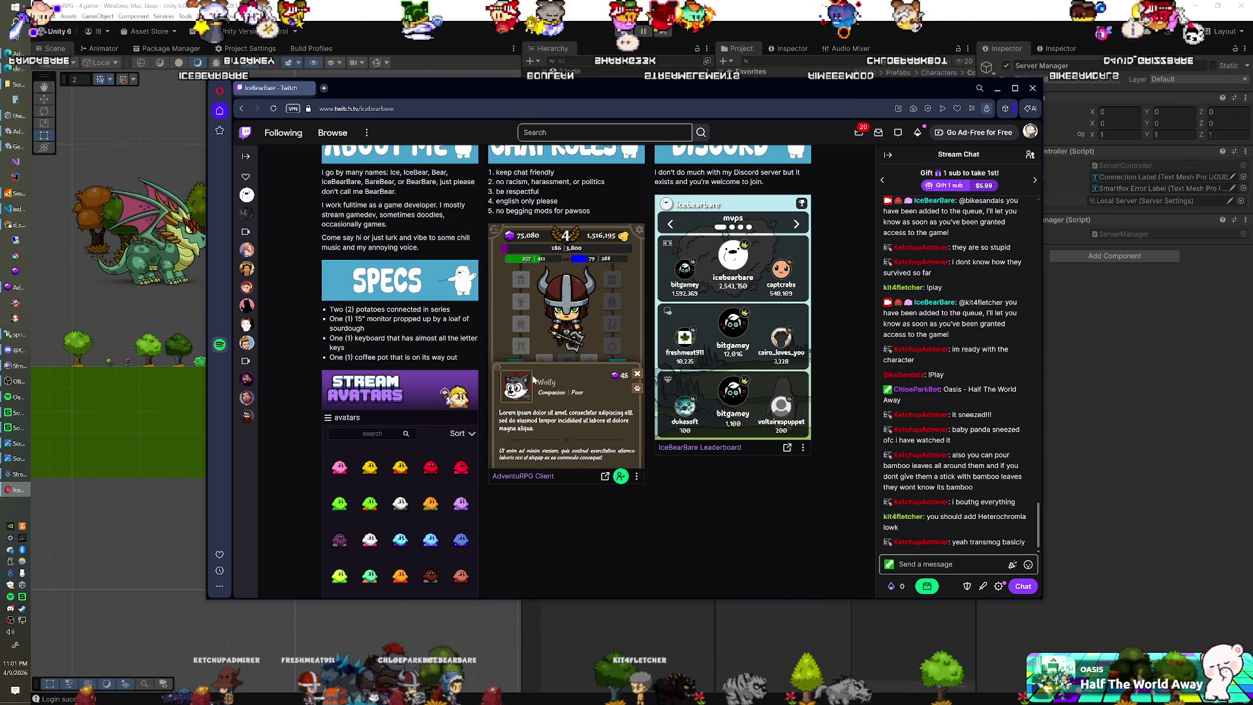
click(638, 374)
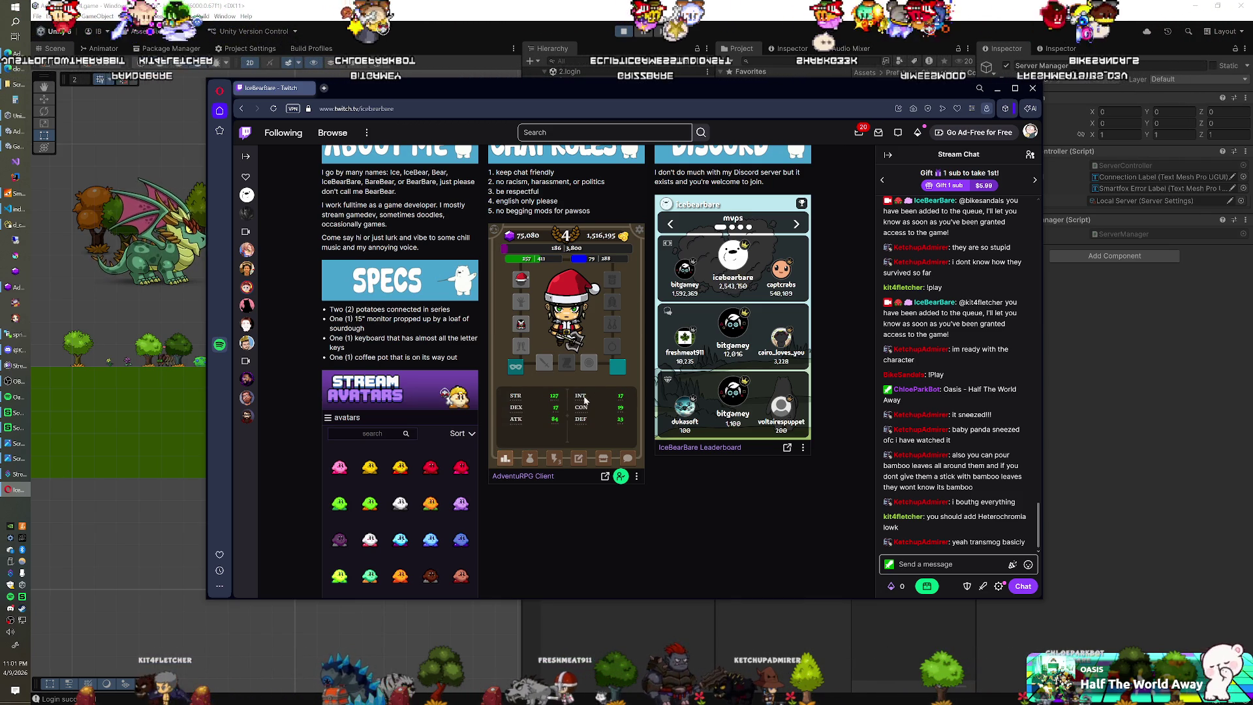
- Return to the red-hat cosmetic loadout and open the Costume/Helmet/Jewelry/Cloak show/hide settings
click(512, 367)
click(514, 369)
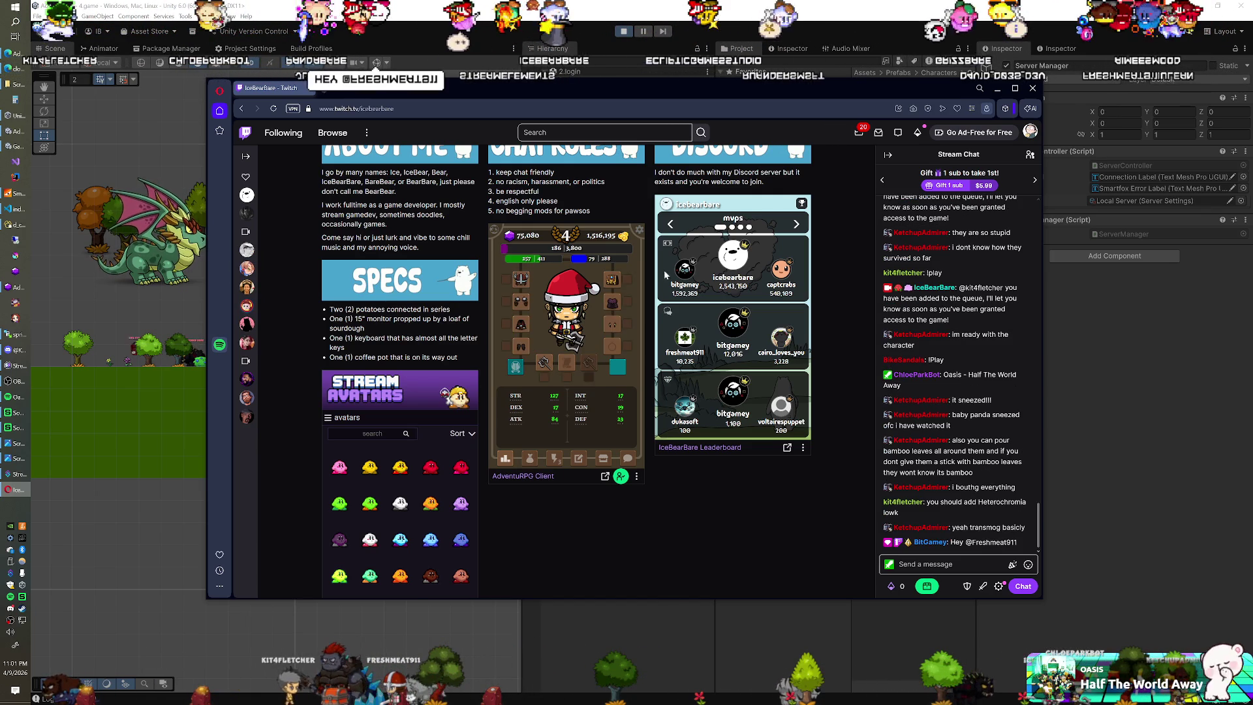
click(640, 233)
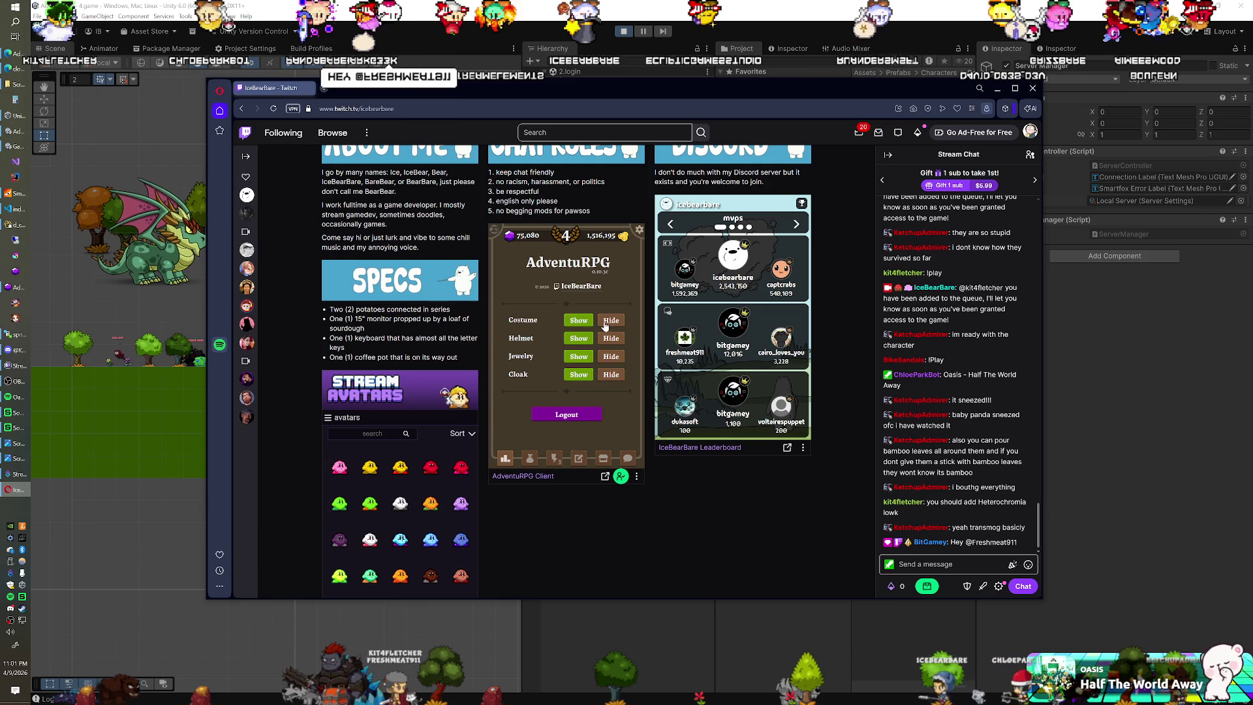
click(605, 327)
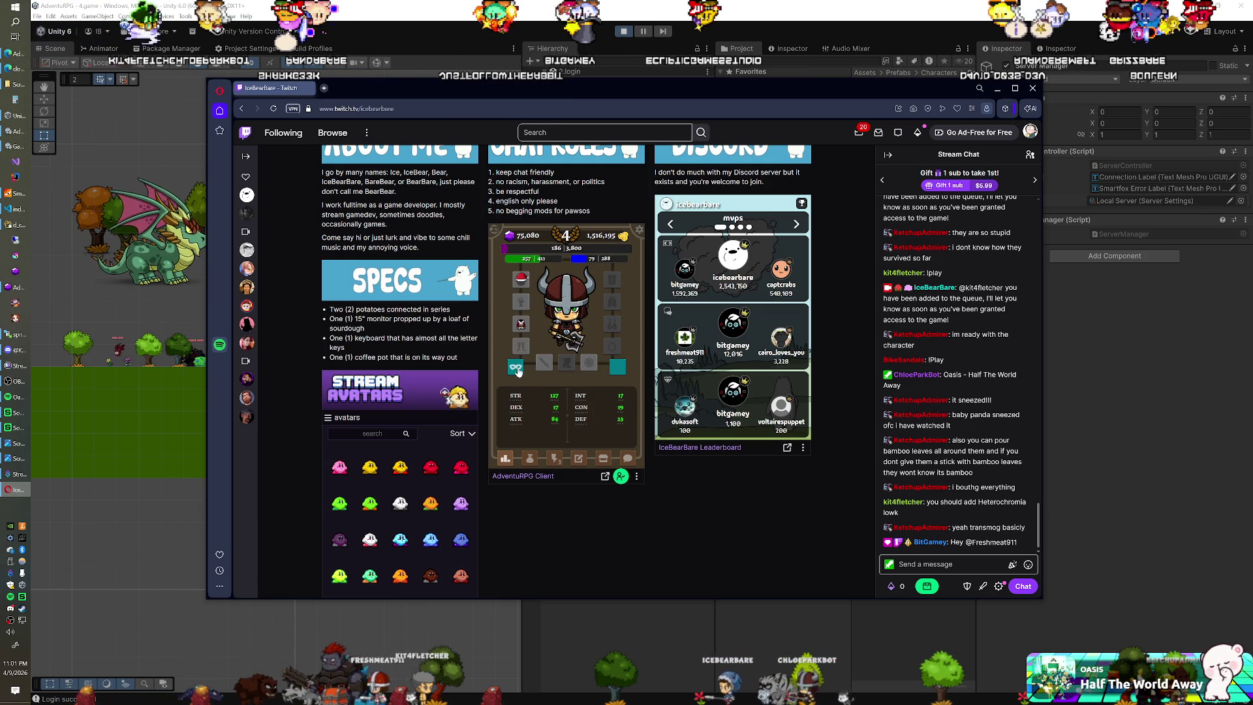
click(591, 327)
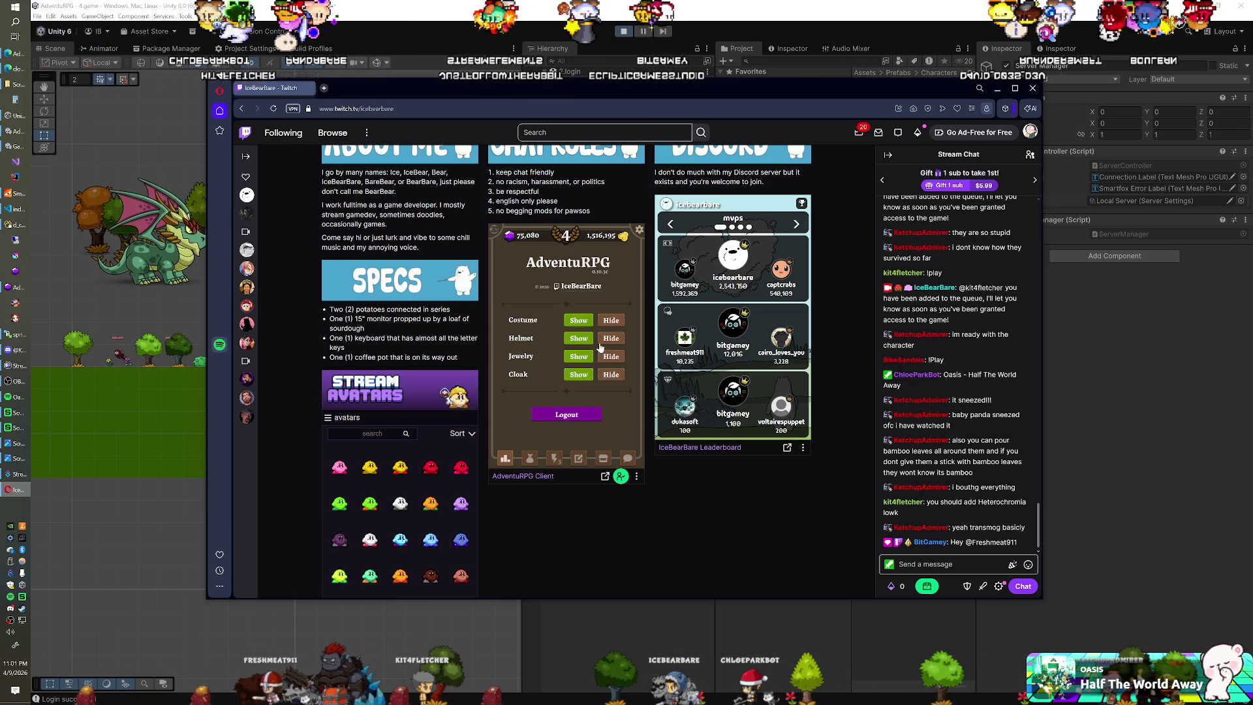
click(639, 231)
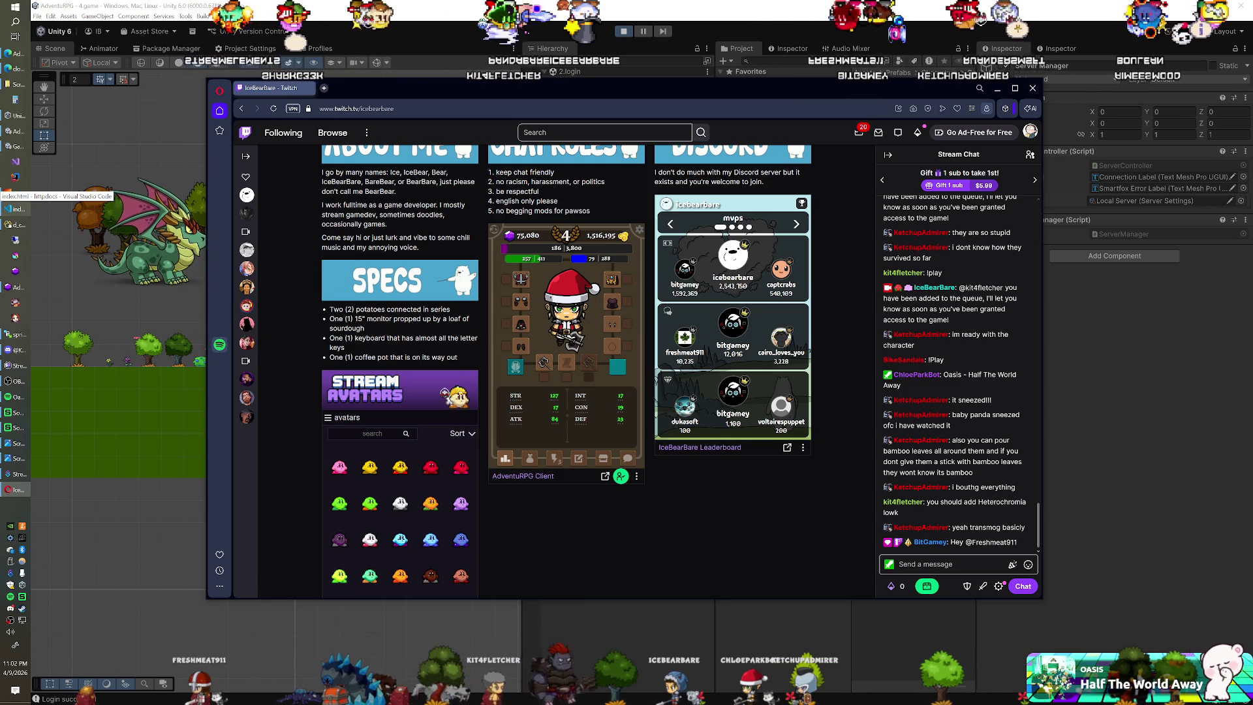
click(555, 458)
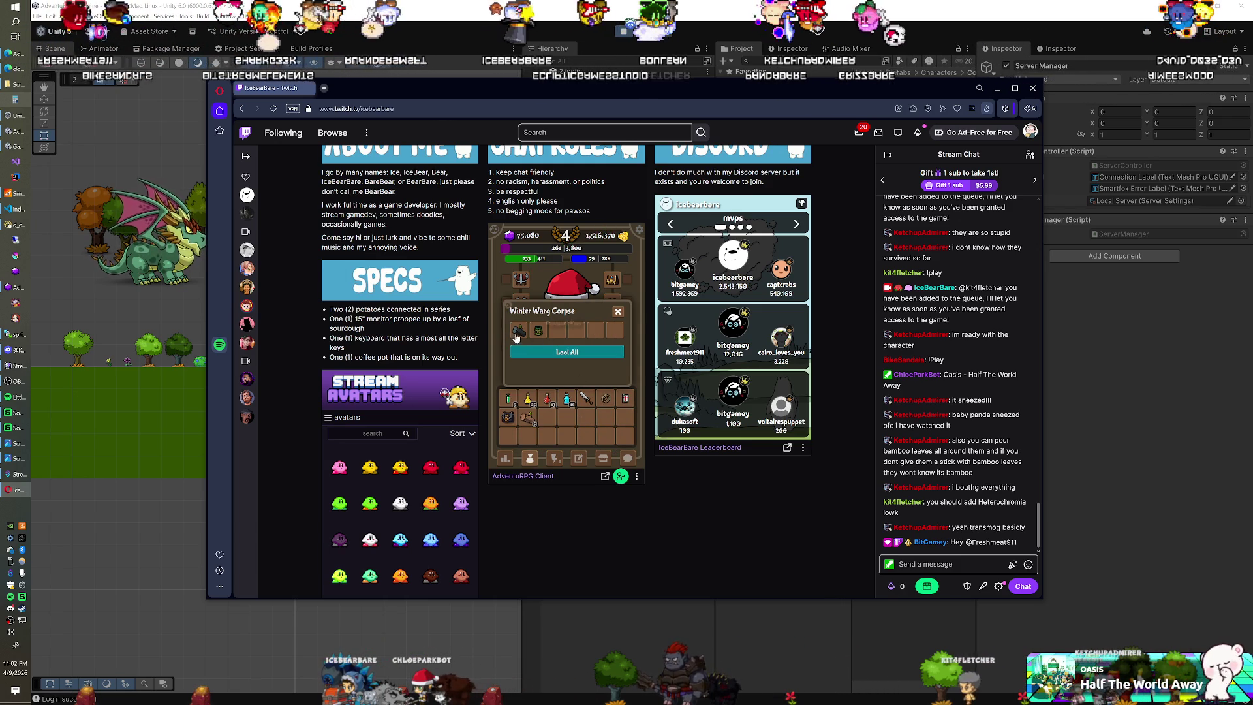
- Loot all from the Winter Warg Corpse, then view items, stats and the Crusader Chainmail vs Ranger Tunic vote
click(566, 352)
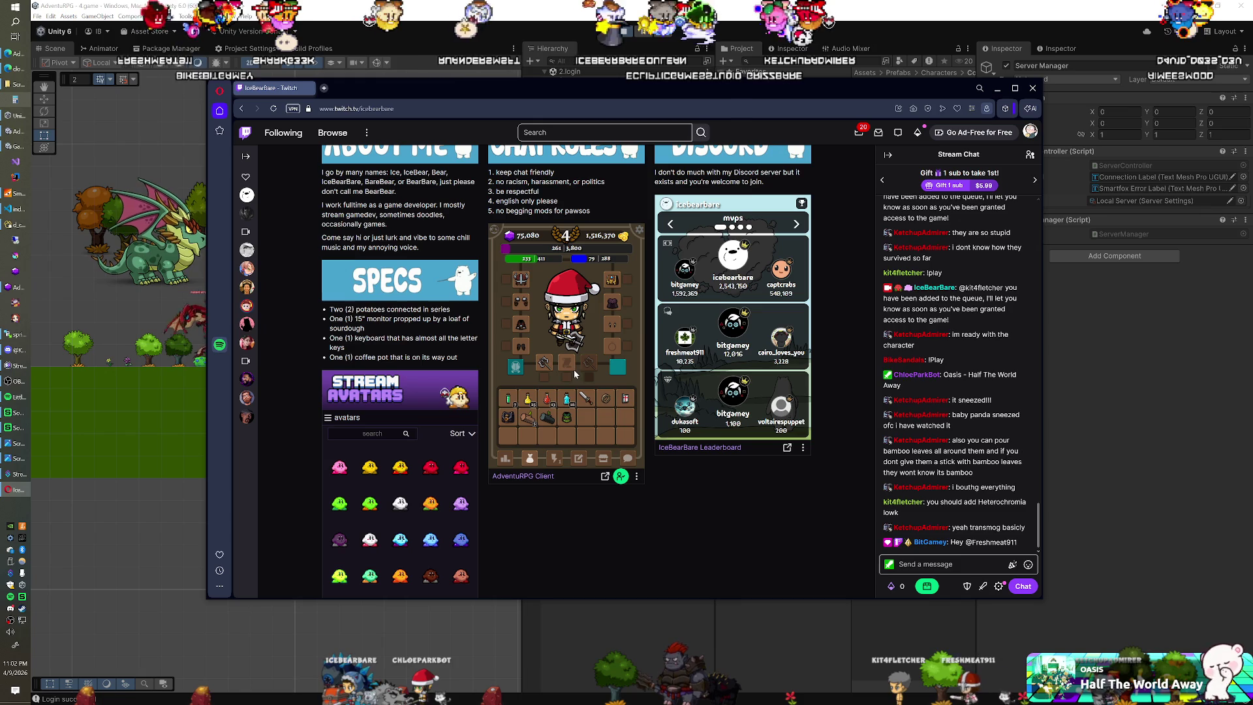
click(554, 460)
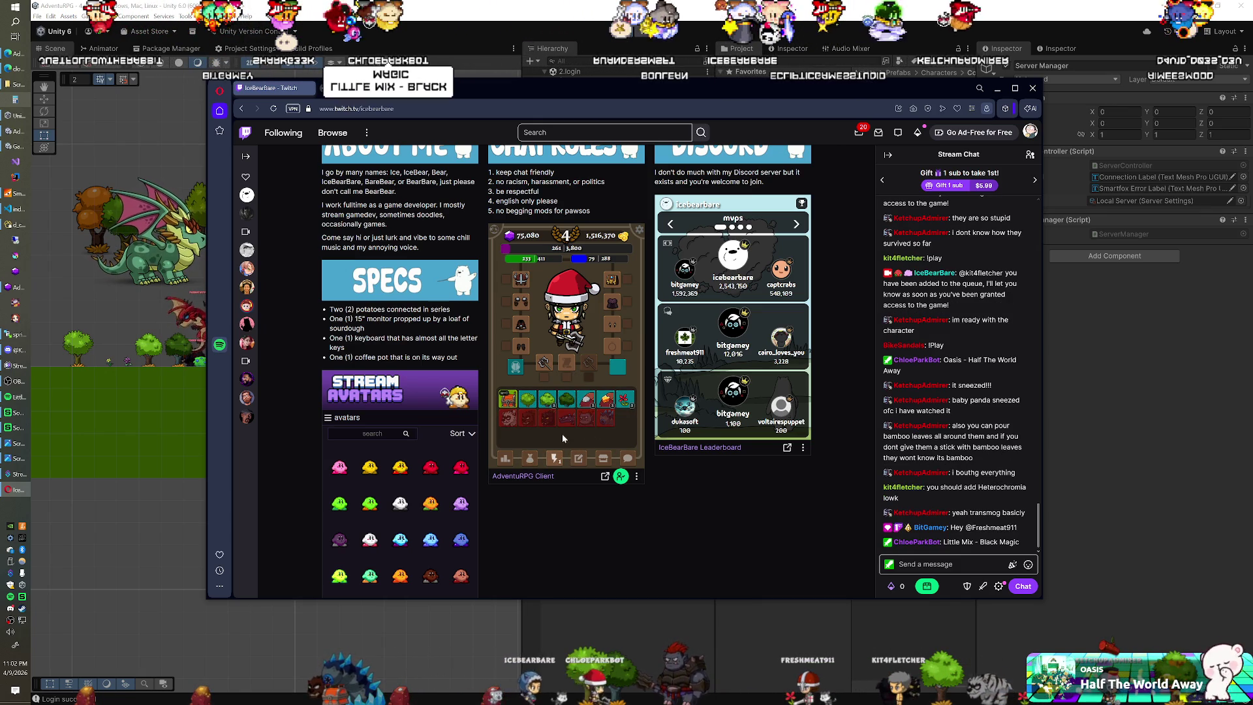
click(505, 459)
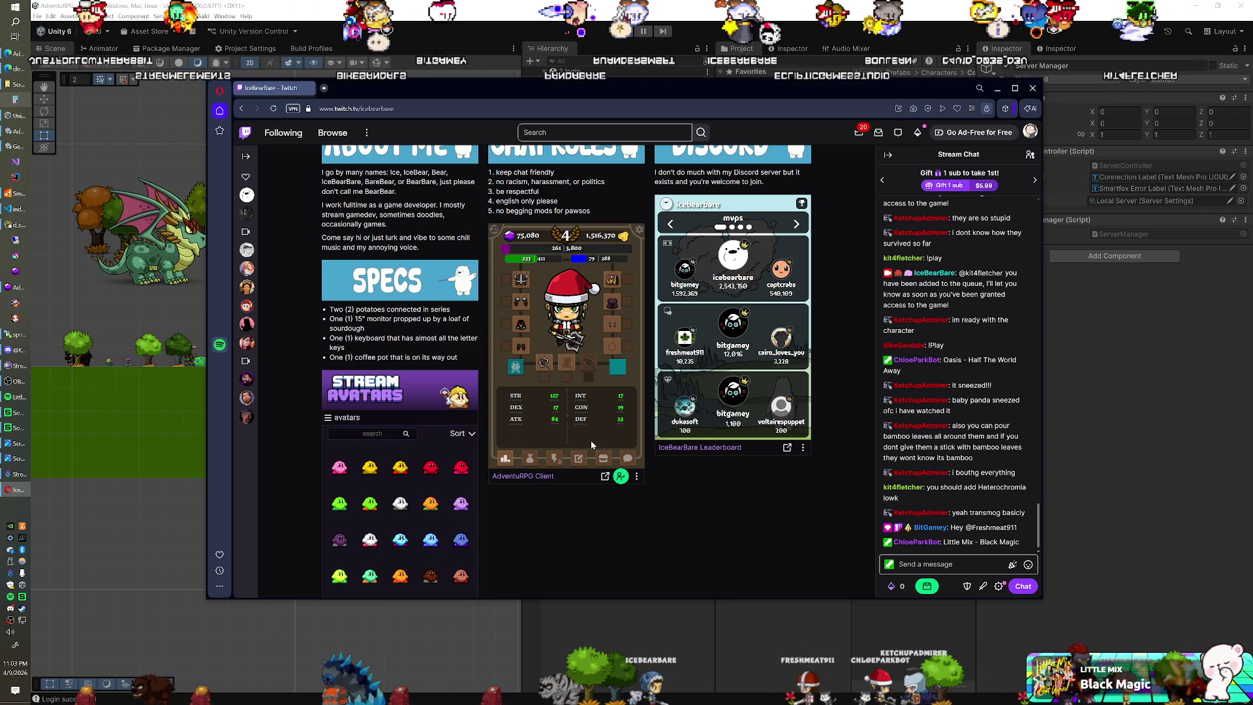
click(578, 459)
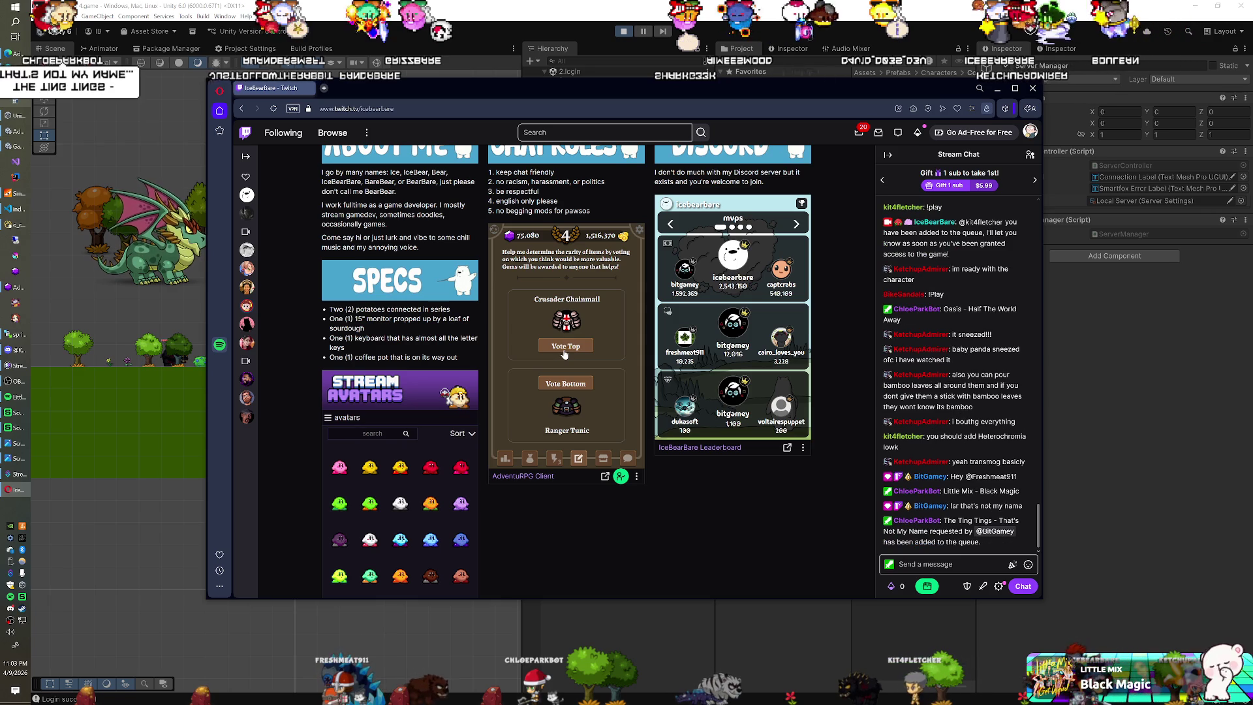
click(506, 458)
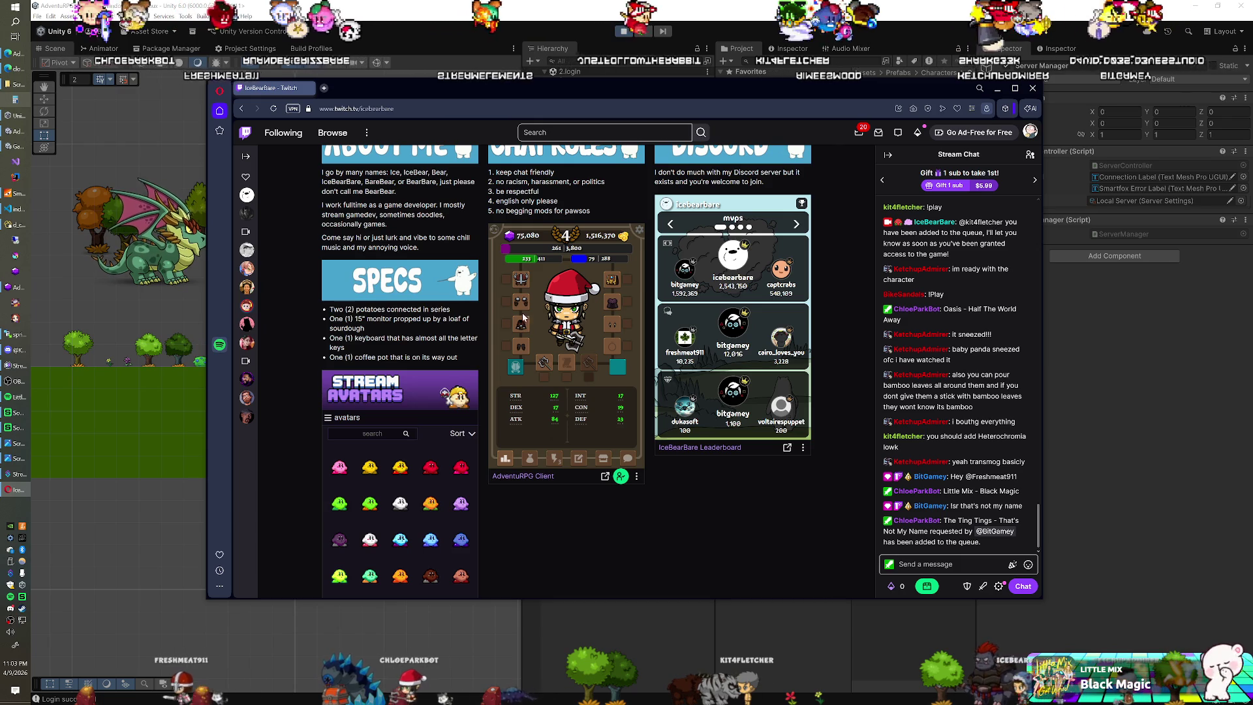
- Toggle the game's map view on and off twice, ending on the character sheet
click(495, 234)
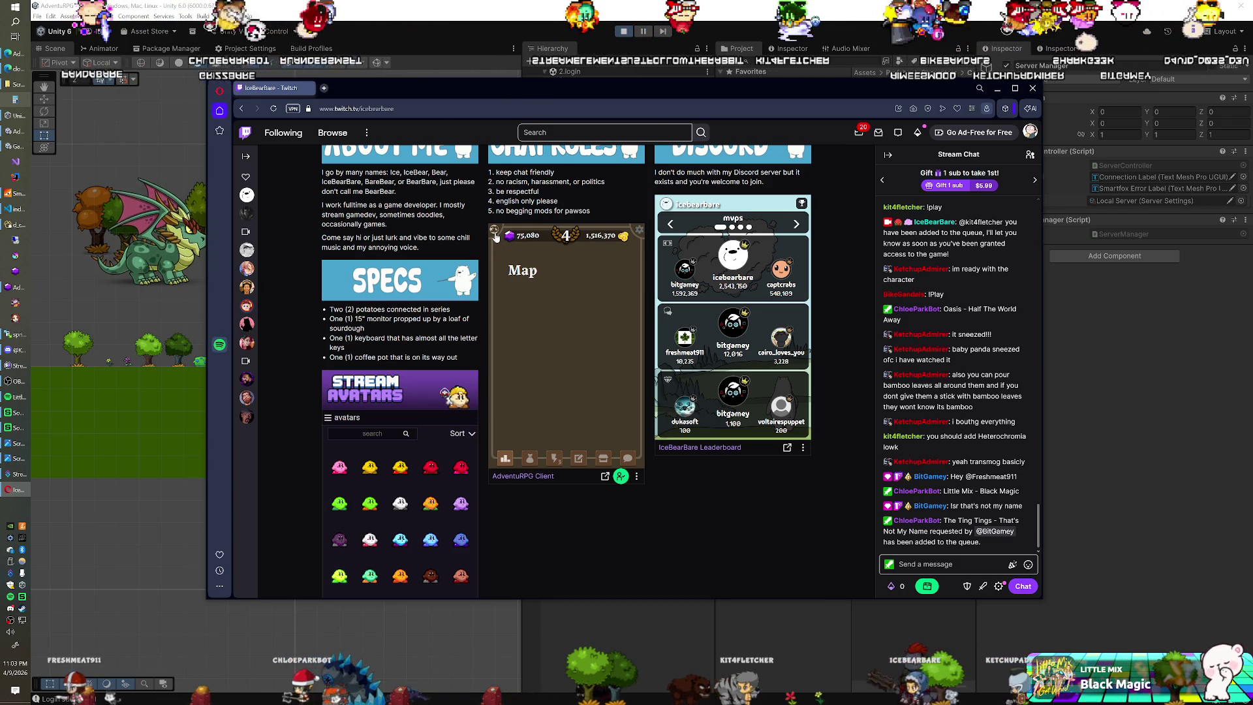
click(495, 234)
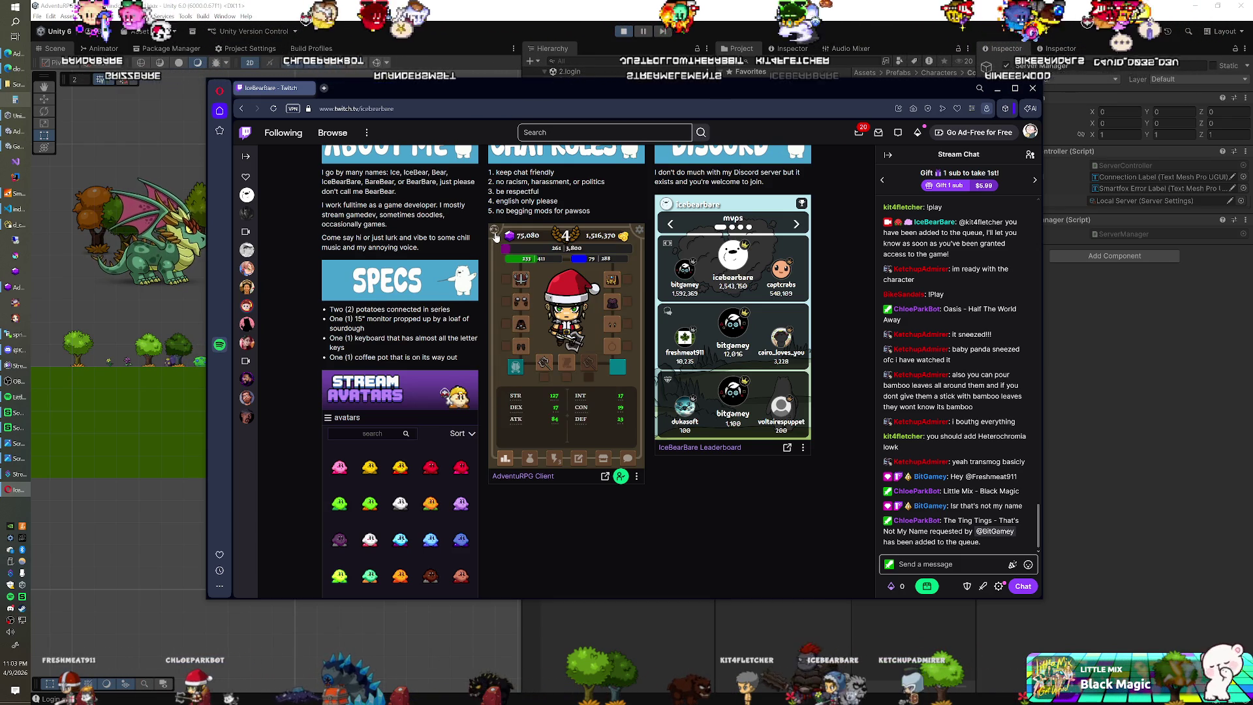
click(494, 233)
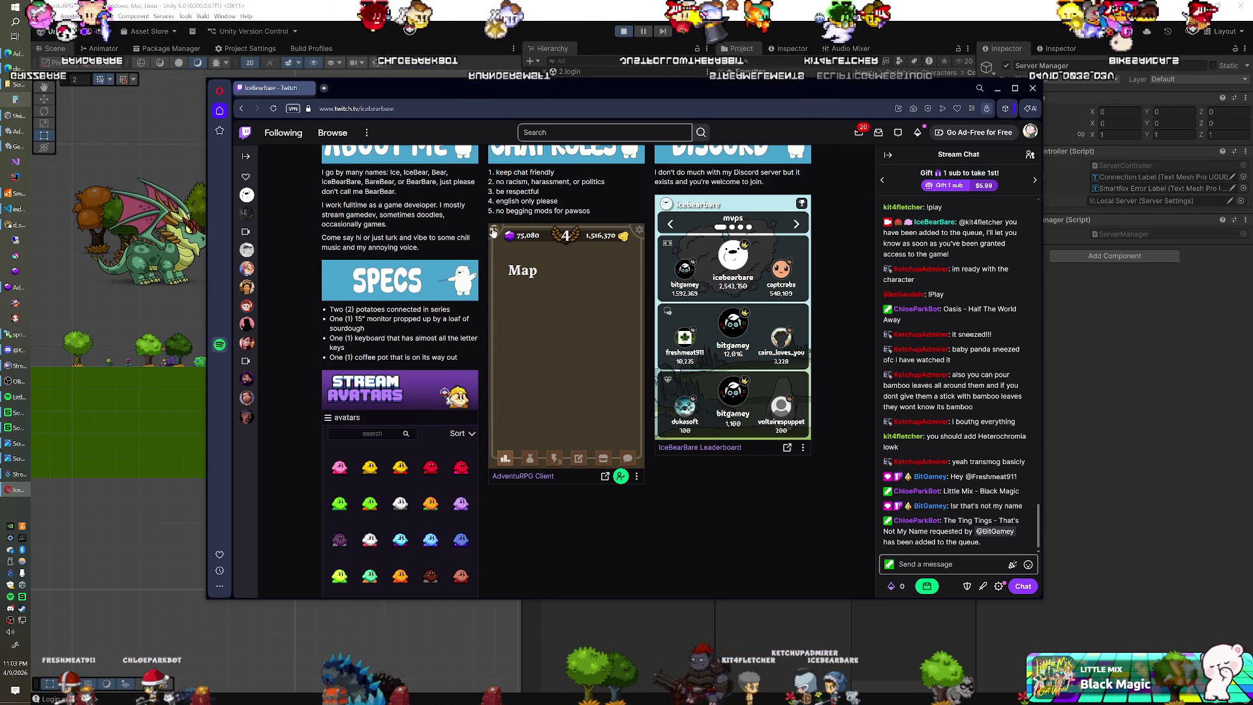
click(493, 233)
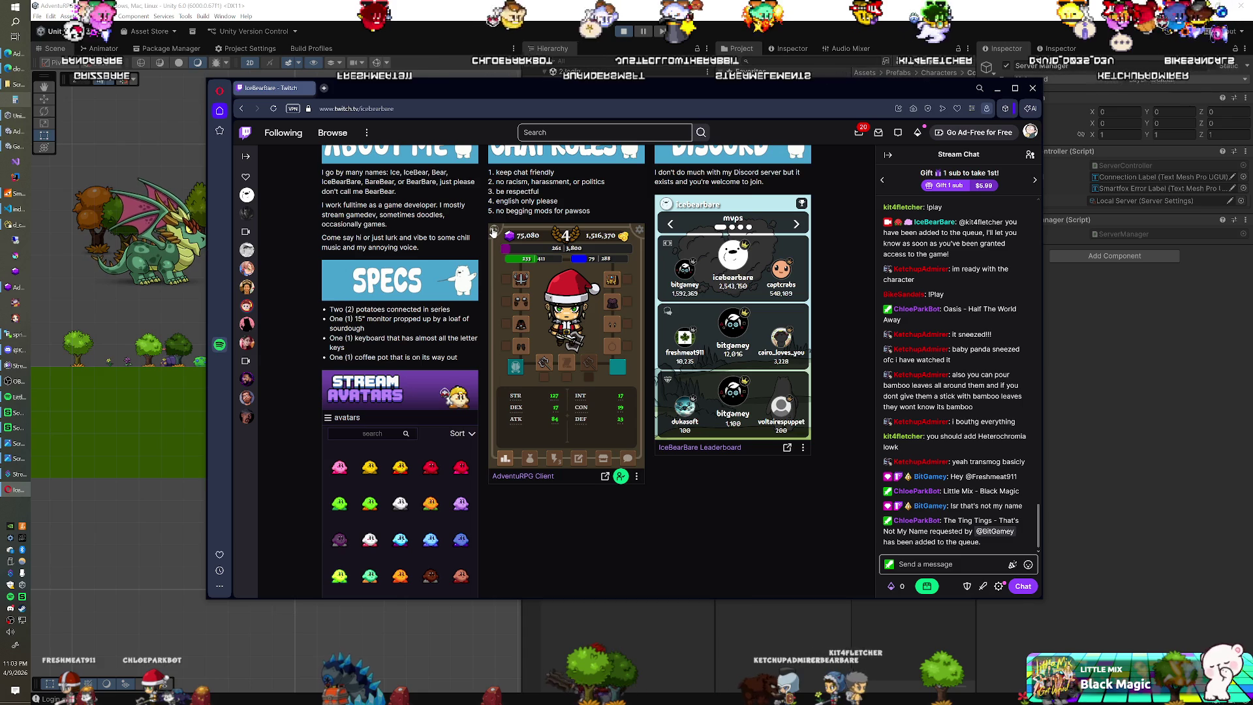
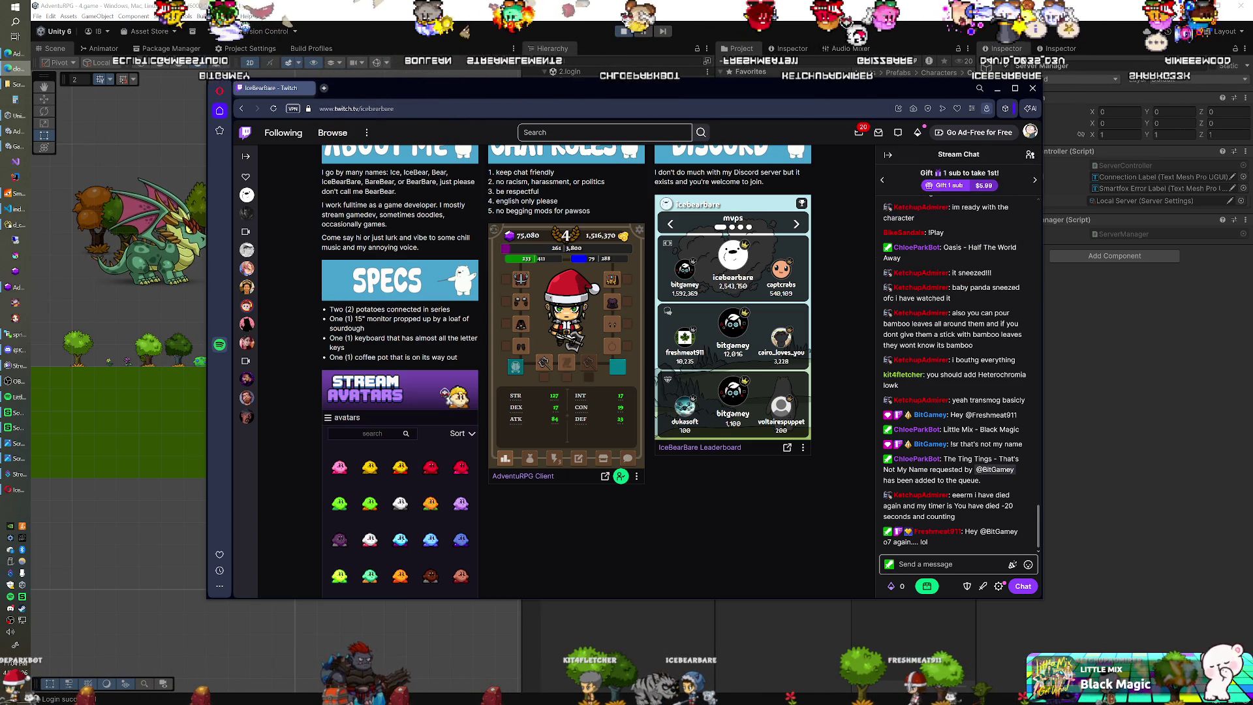
- From the AdventuRPG Admin Dashboard, open the extension test page in a new tab
key(alt+Tab)
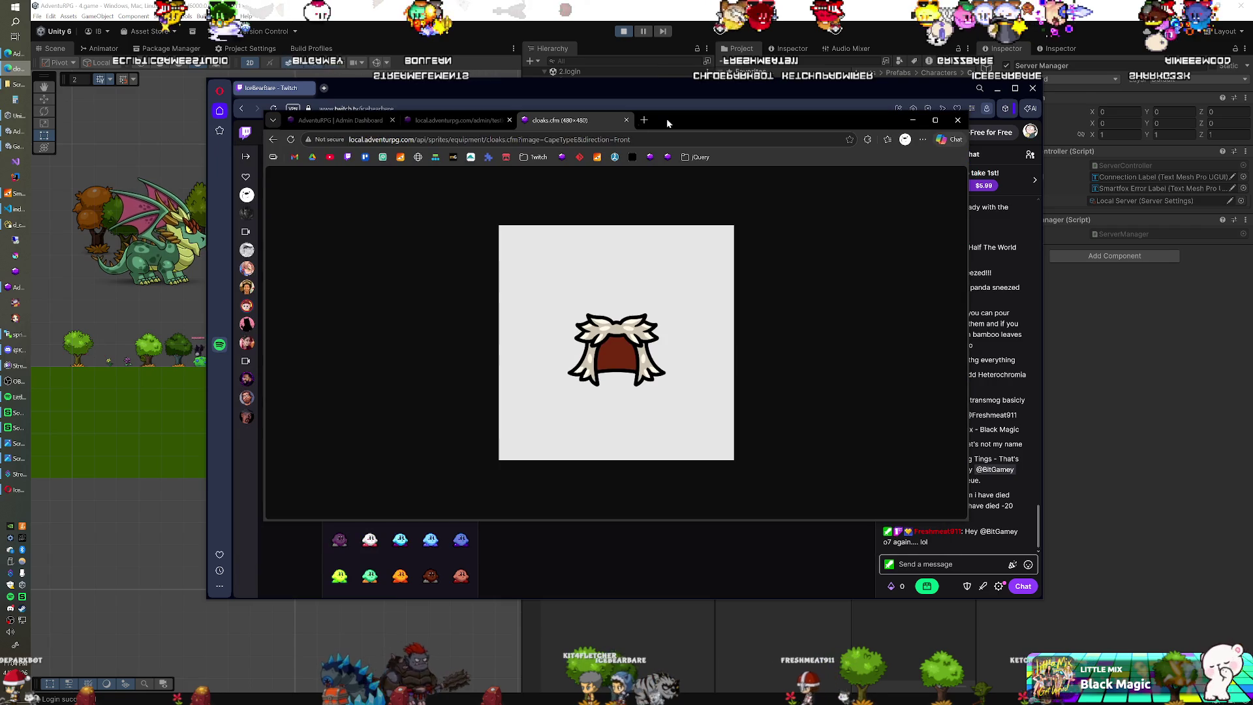
click(322, 121)
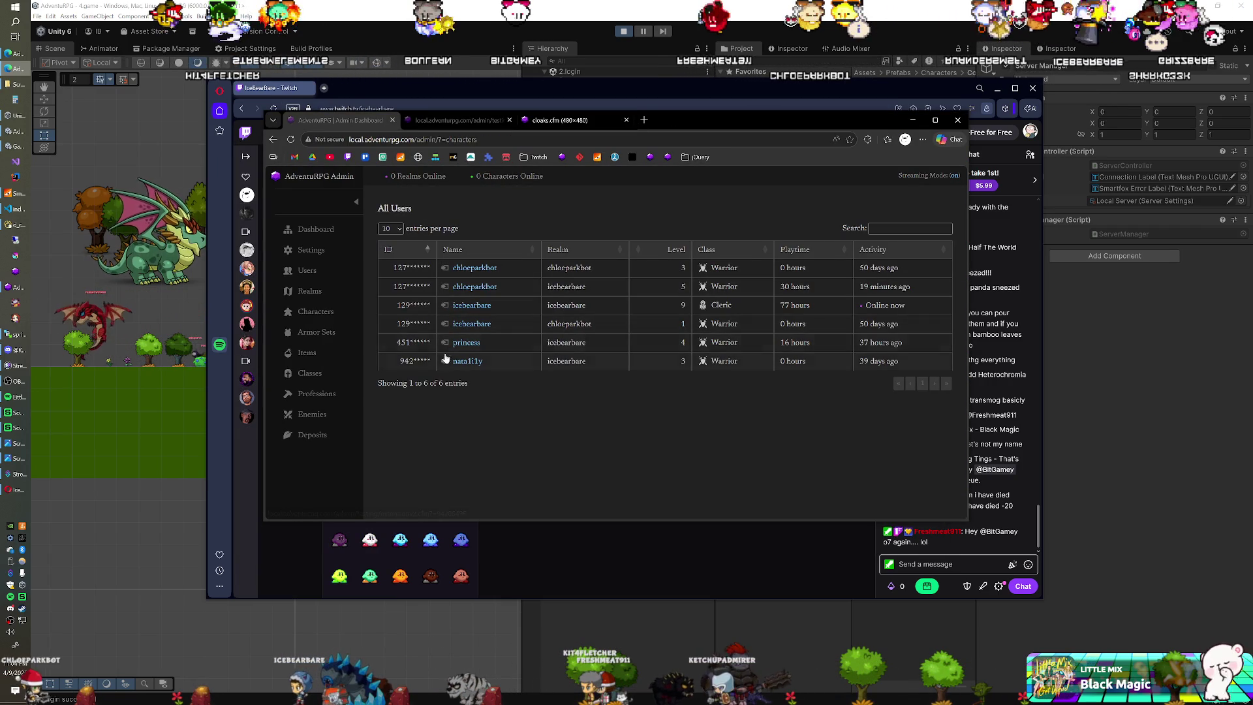
click(444, 304)
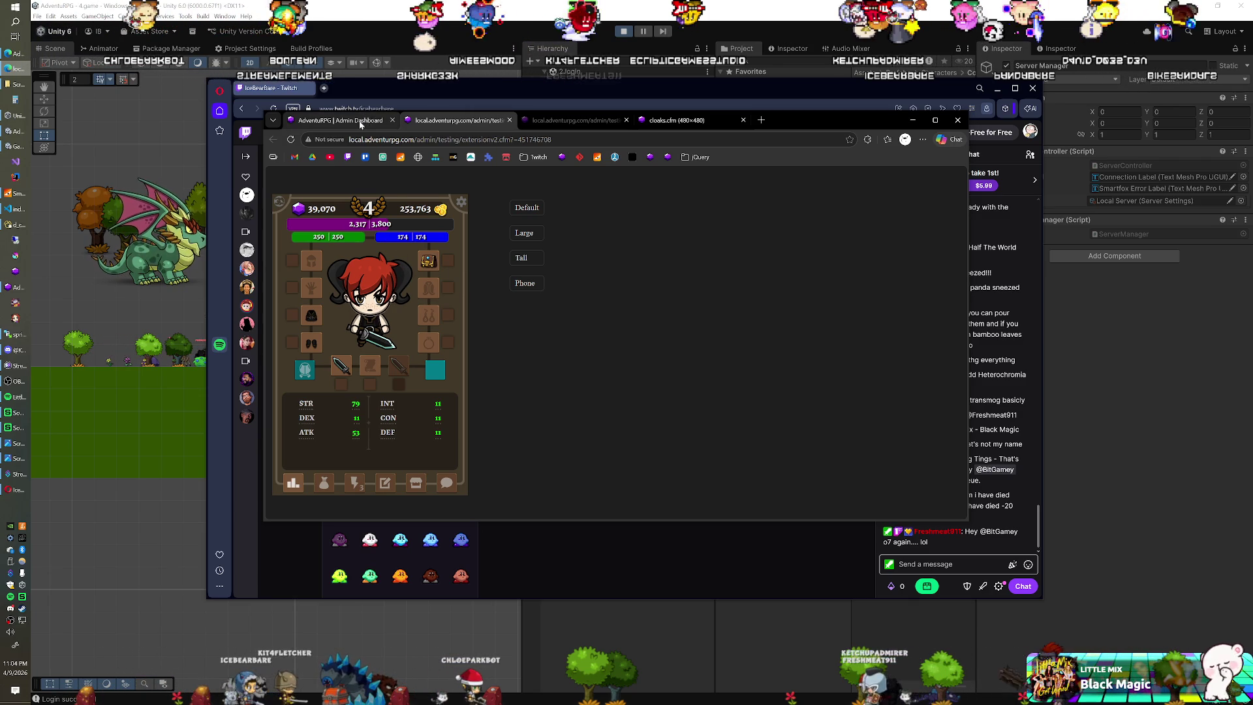
- Bring the Twitch channel page in front of the local test window
click(480, 94)
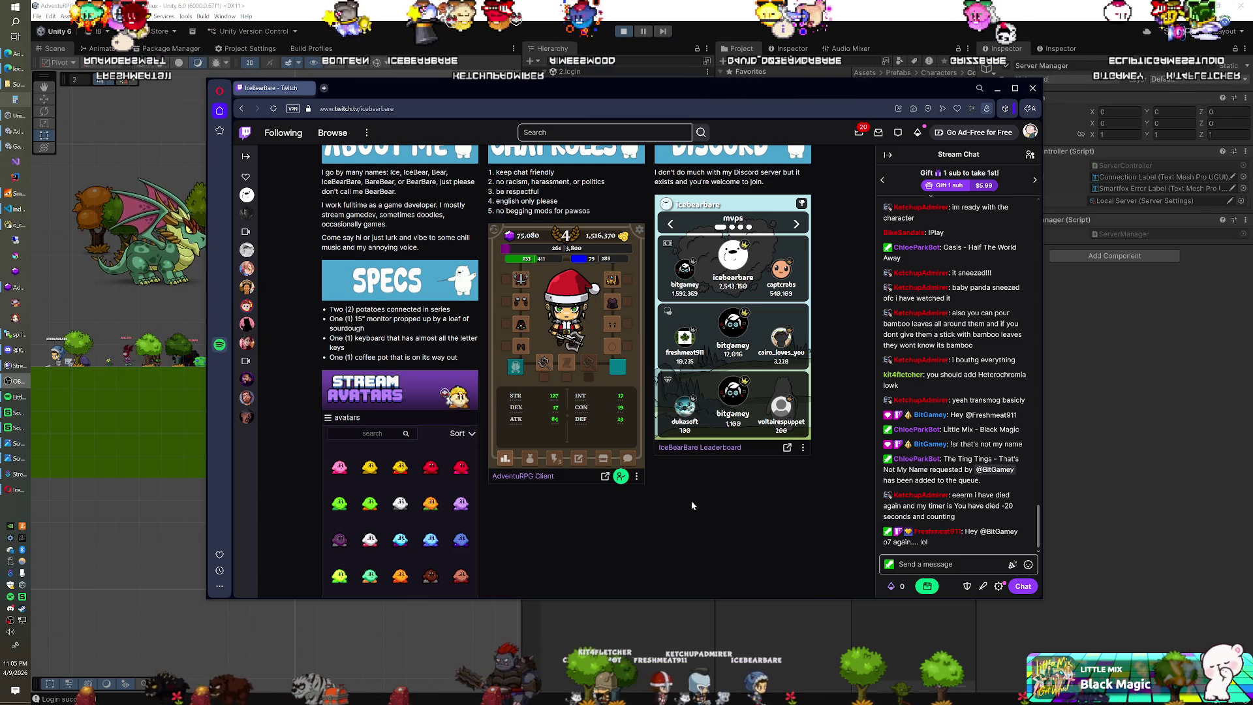
click(621, 476)
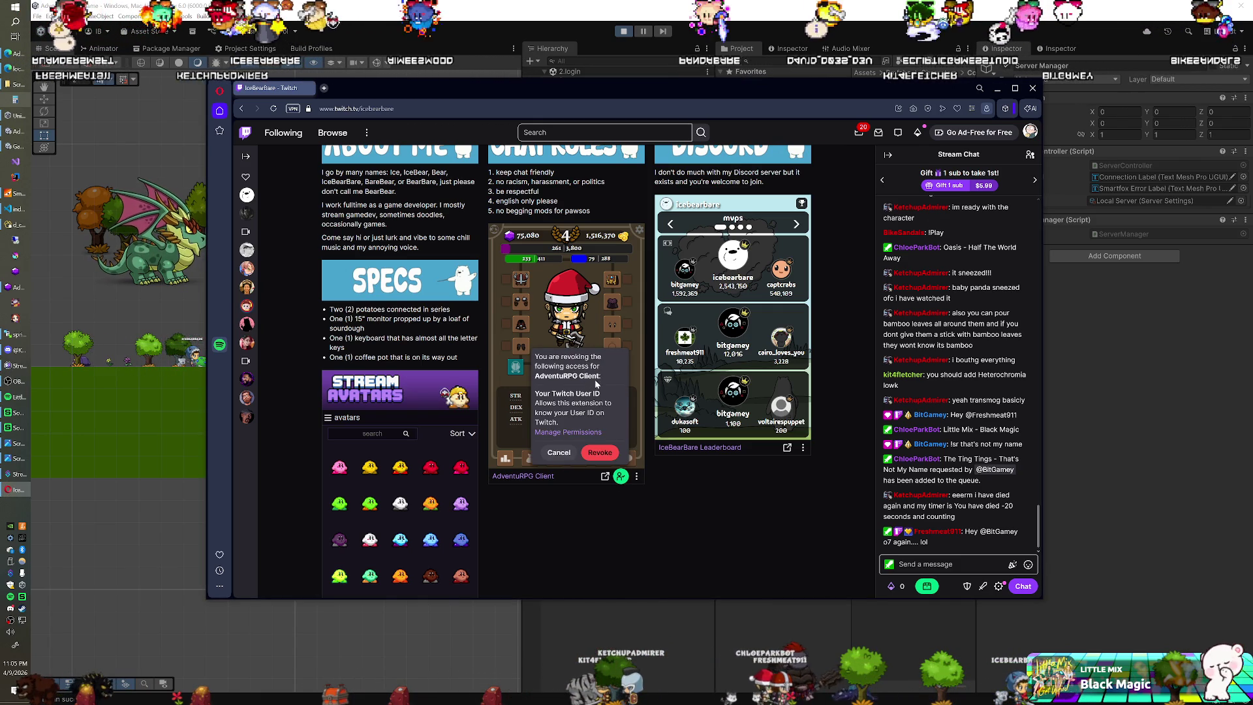
click(559, 453)
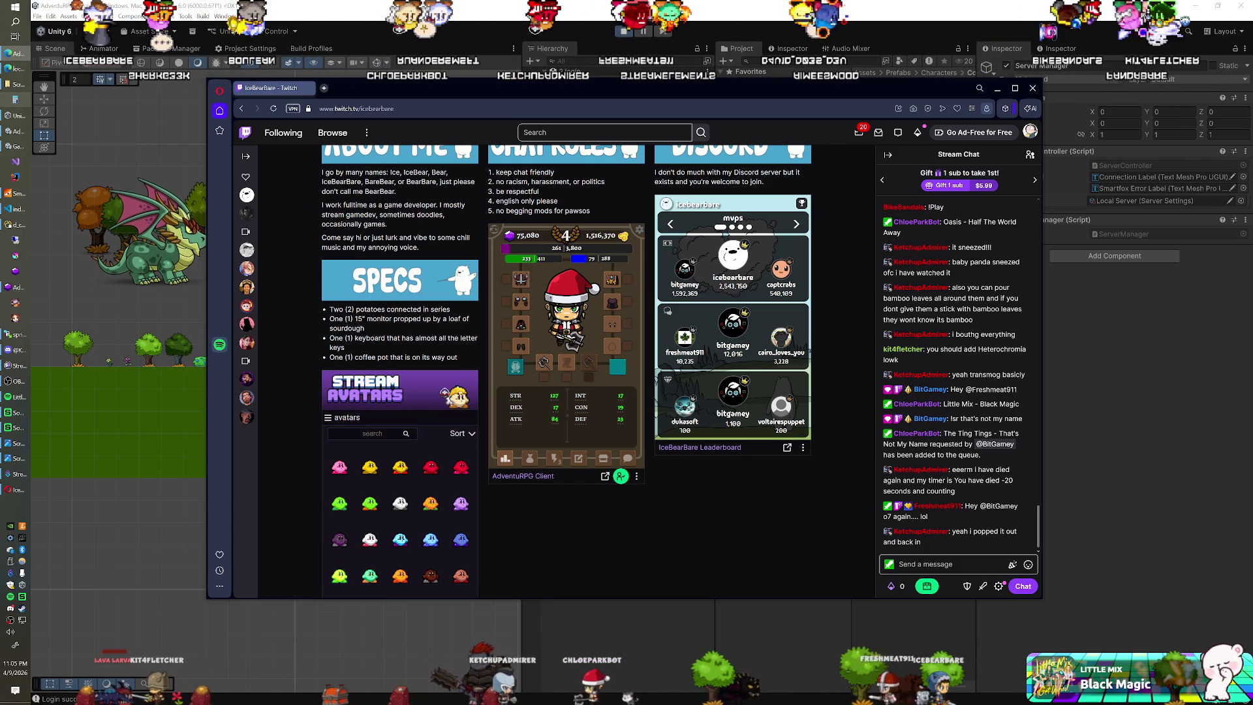
key(alt+Tab)
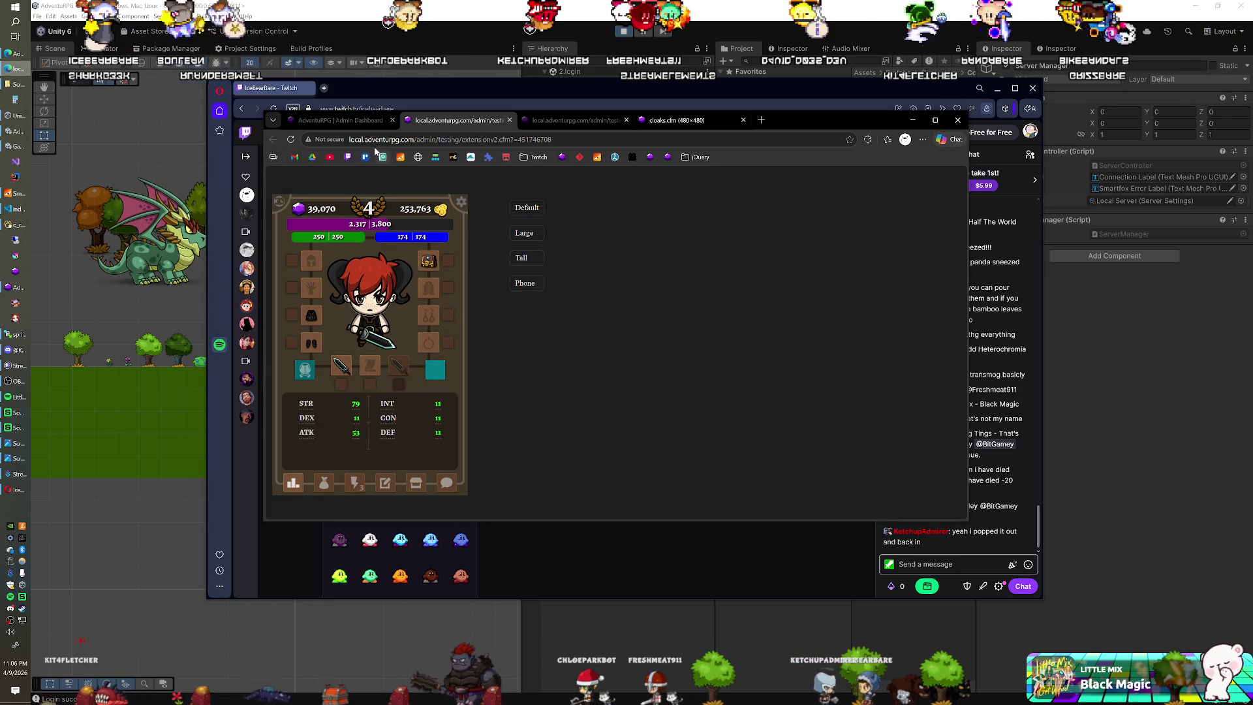
- Unequip the hood and boots into the inventory and select the red monster items in the third tab
click(323, 484)
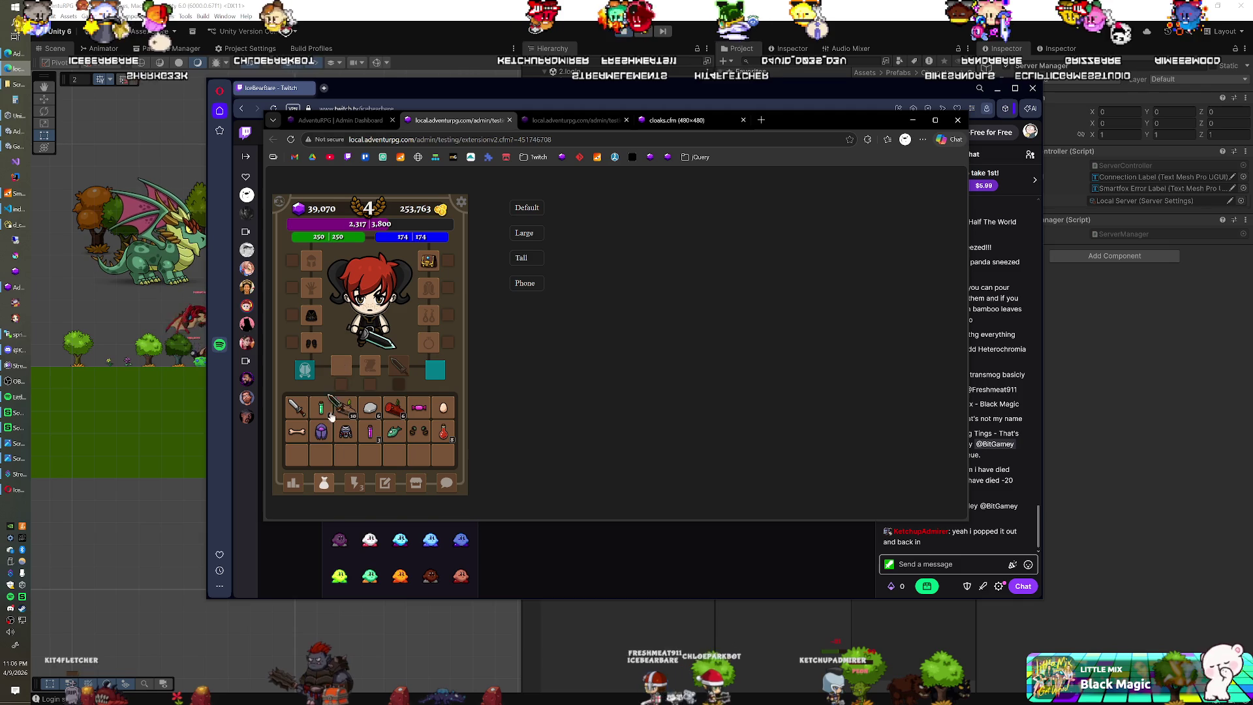
drag(311, 324, 321, 455)
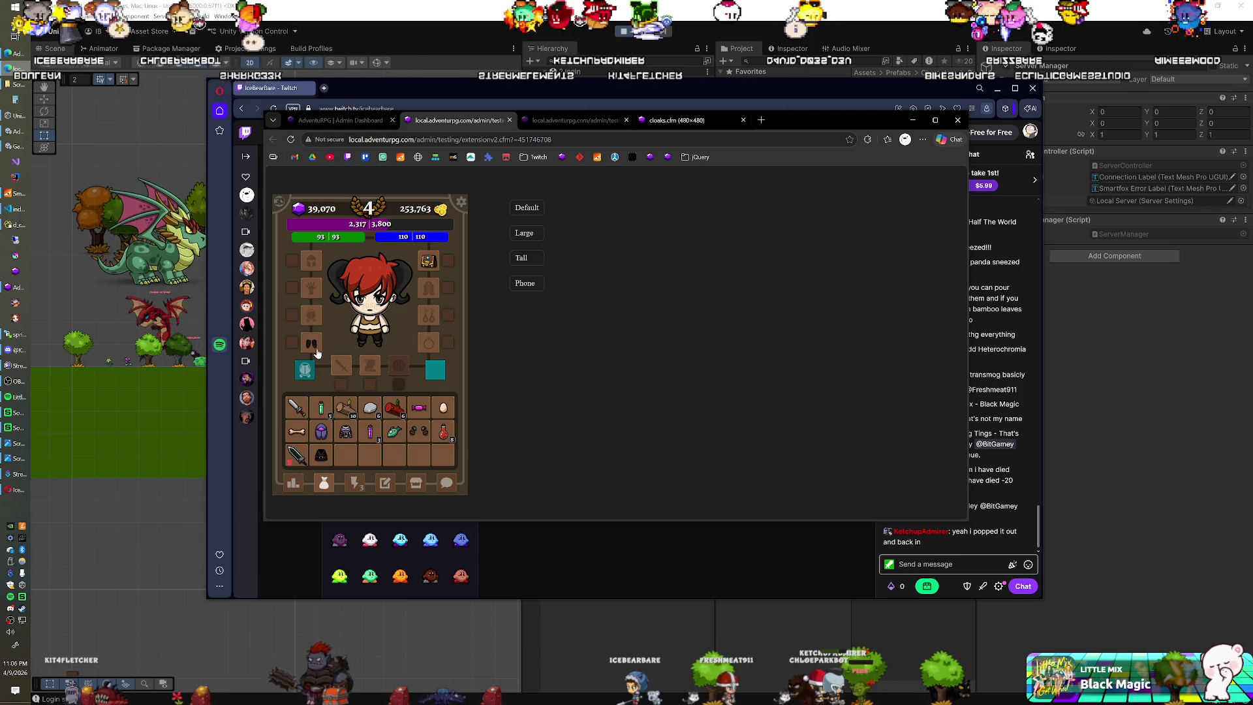
drag(311, 343, 347, 455)
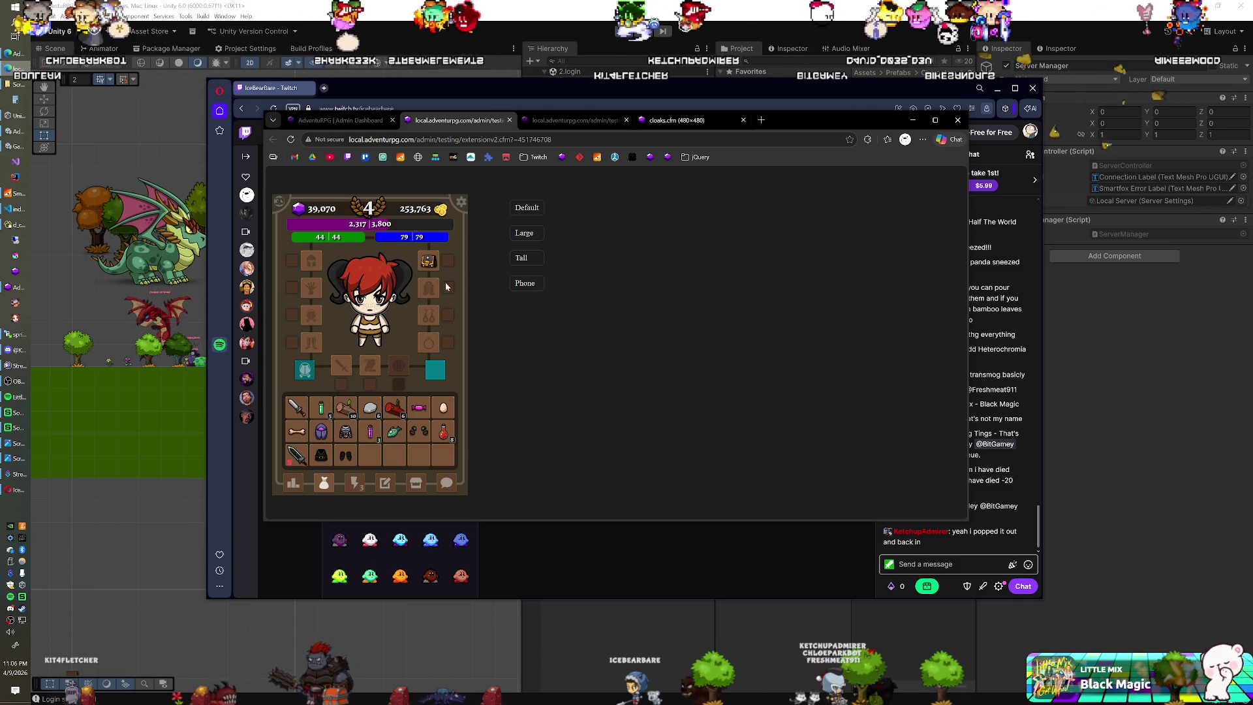
click(362, 480)
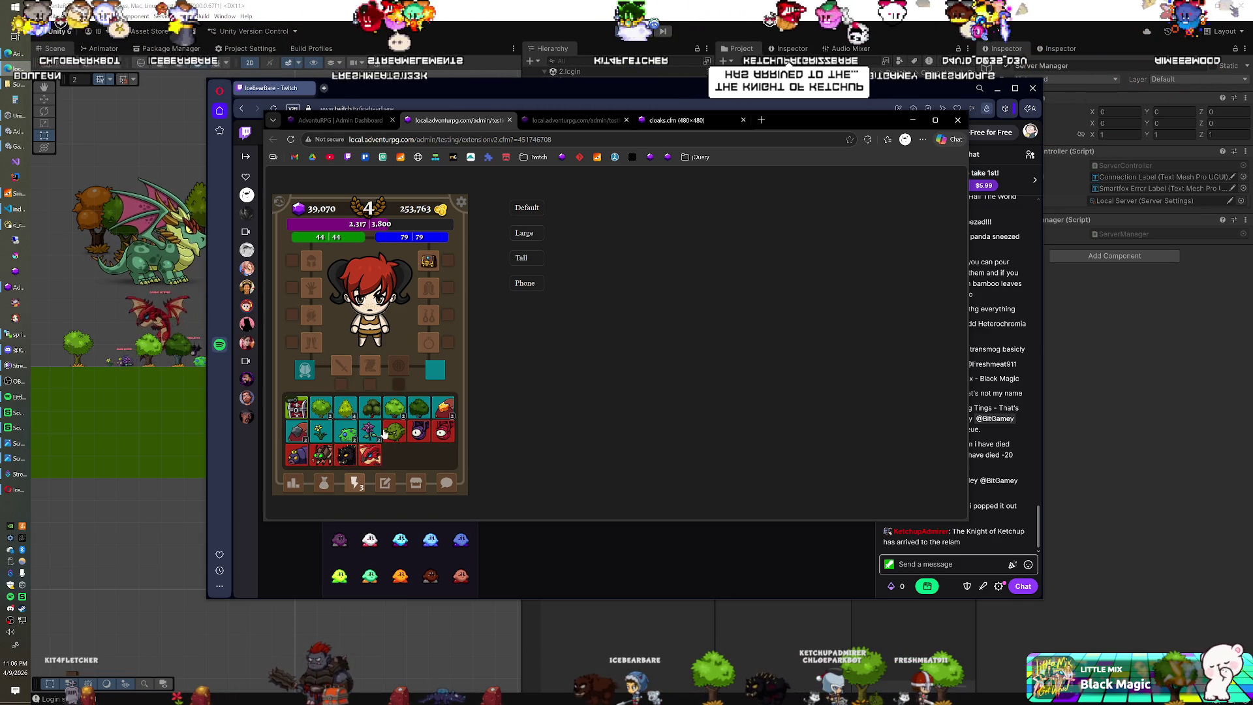
click(404, 433)
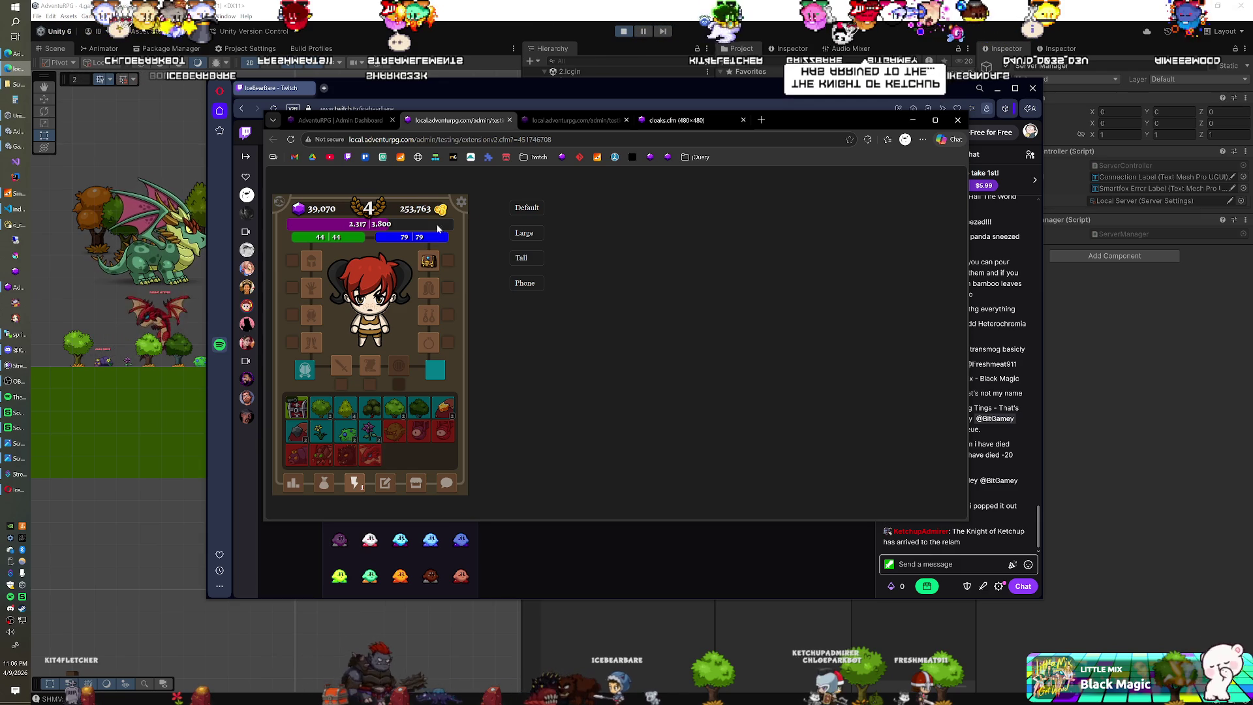
- Shift the Twitch window and the test page window toward the right of the screen
drag(609, 92, 898, 98)
click(482, 186)
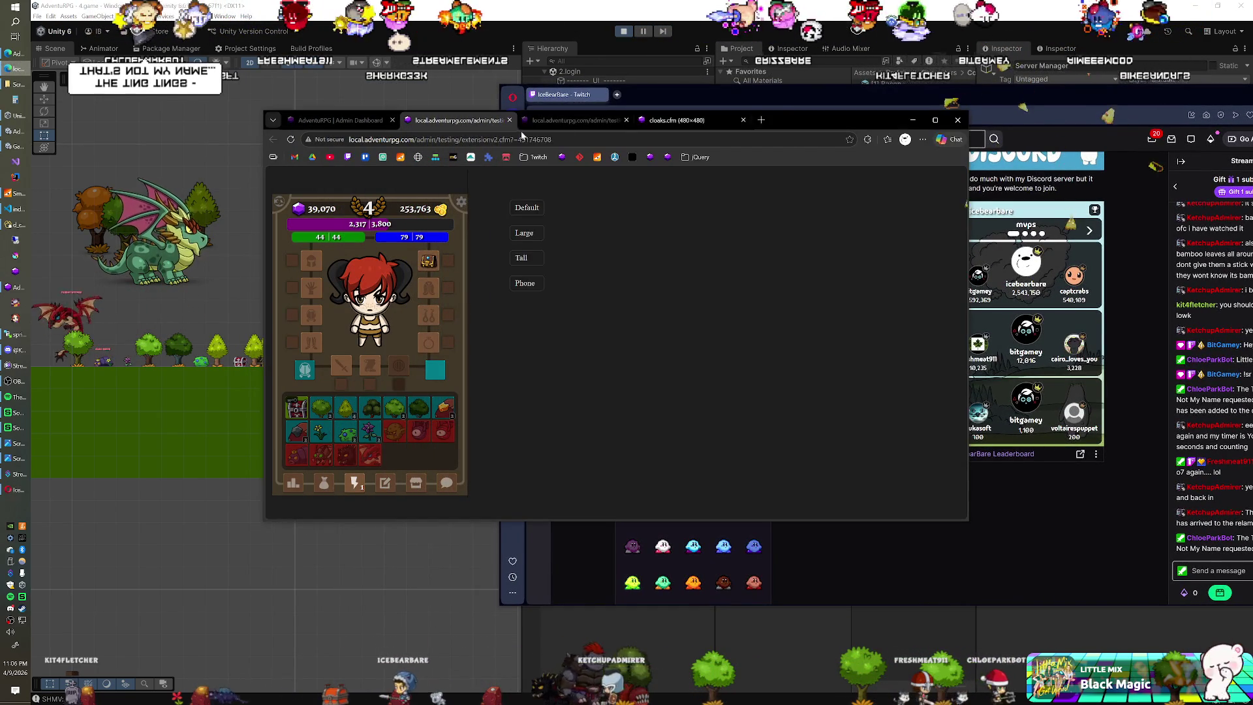
drag(779, 112, 1032, 151)
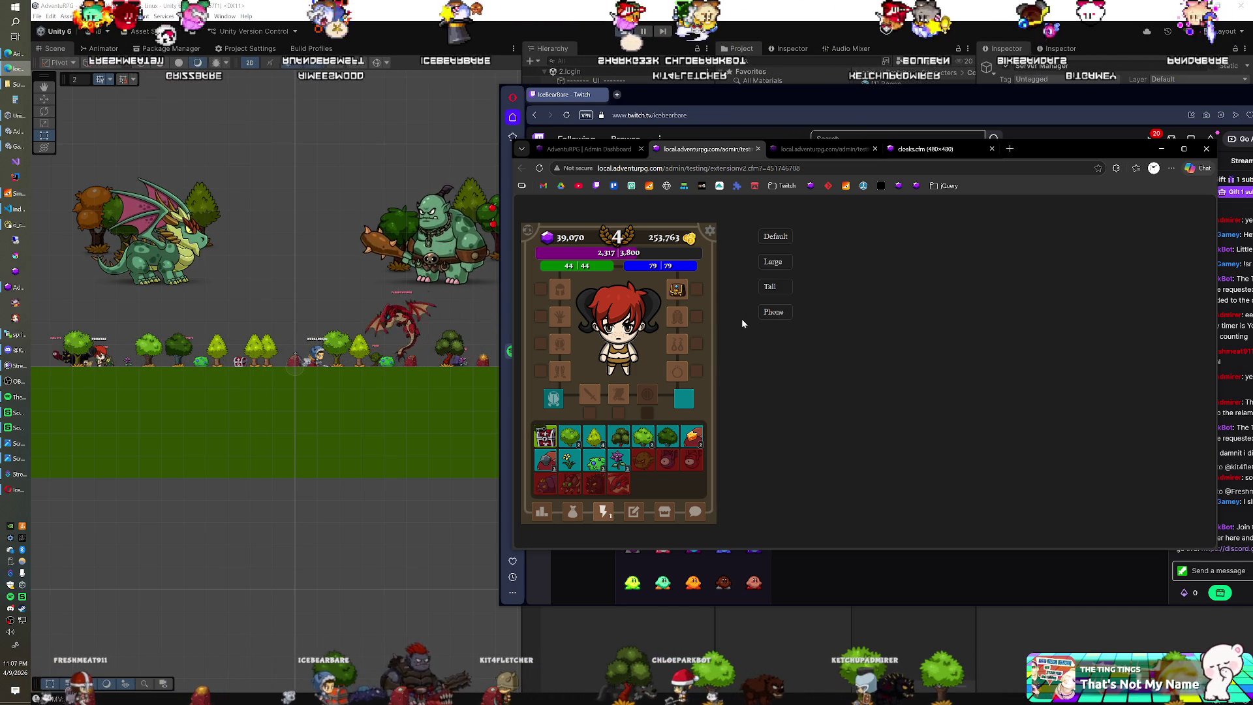
- In Navicat, open the remote AdventuRPG s_setup table and check respawnOnTick is 30
click(21, 225)
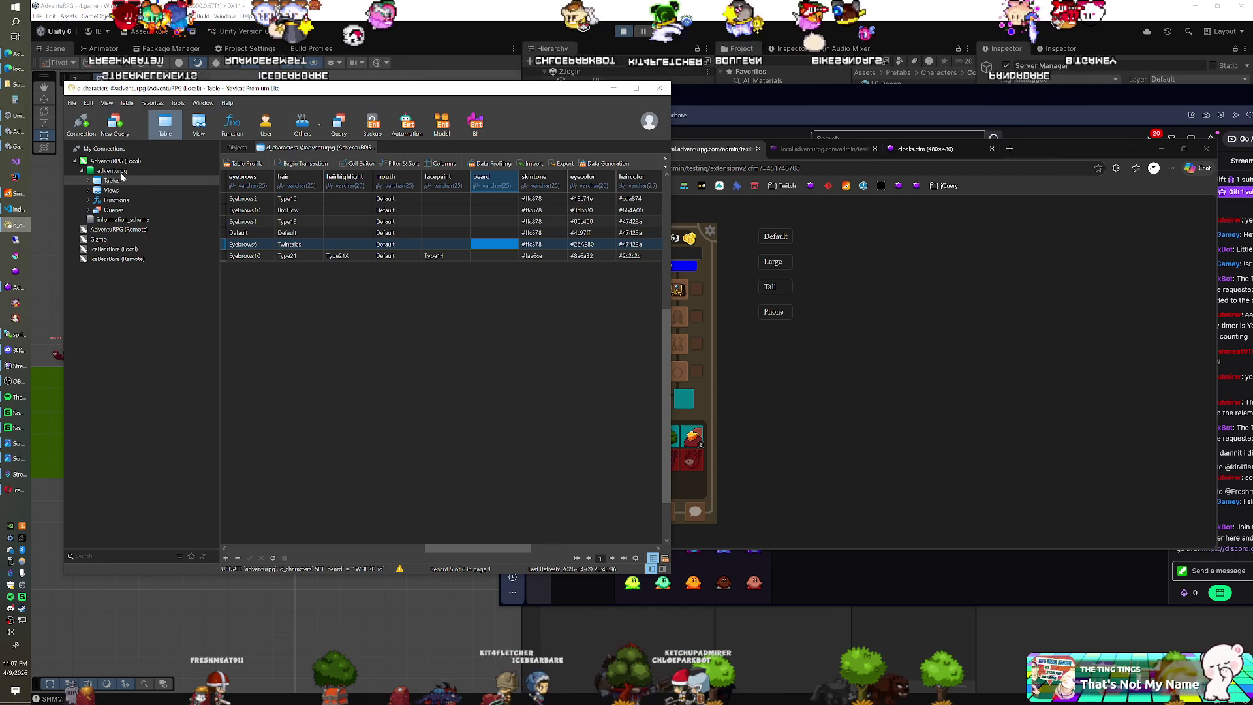
click(122, 174)
click(241, 153)
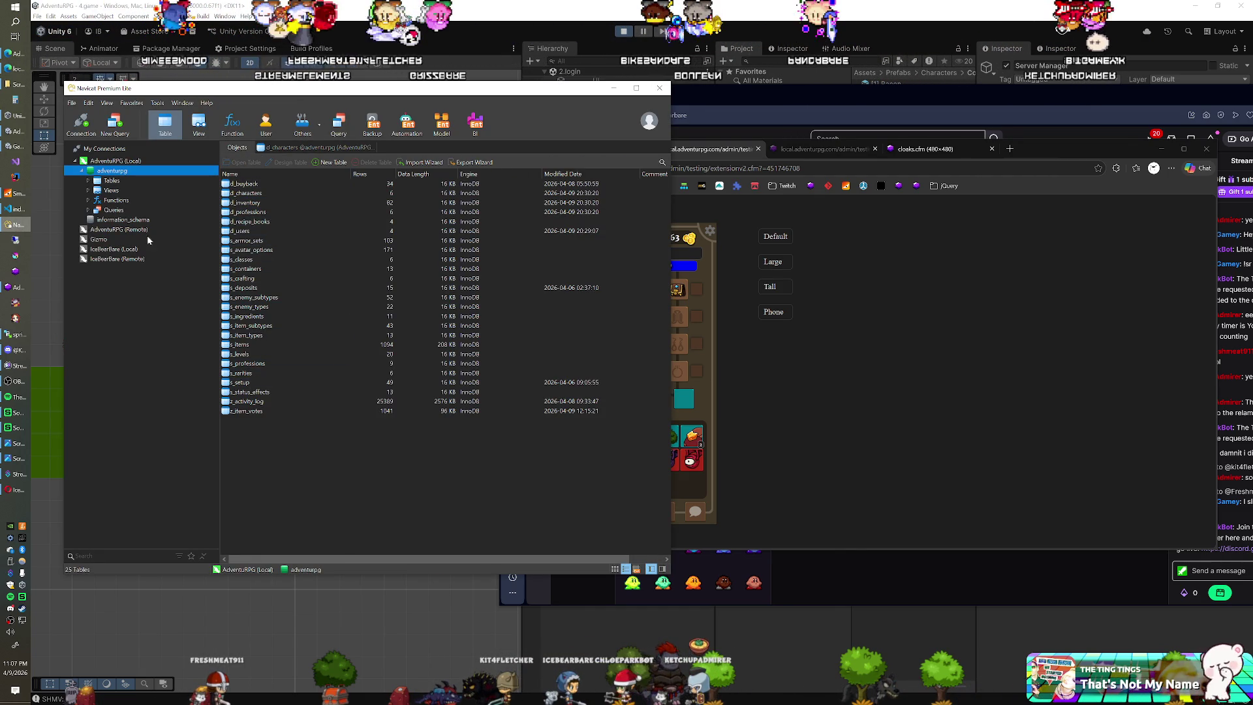
click(139, 231)
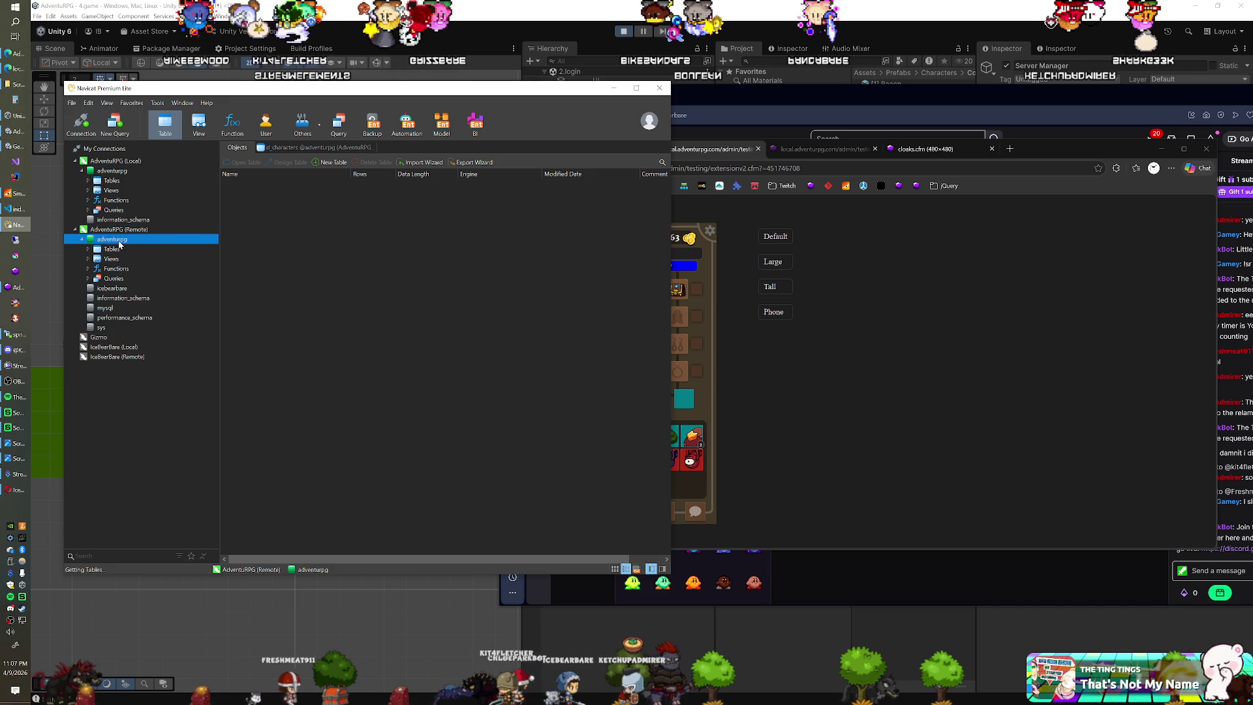
click(247, 391)
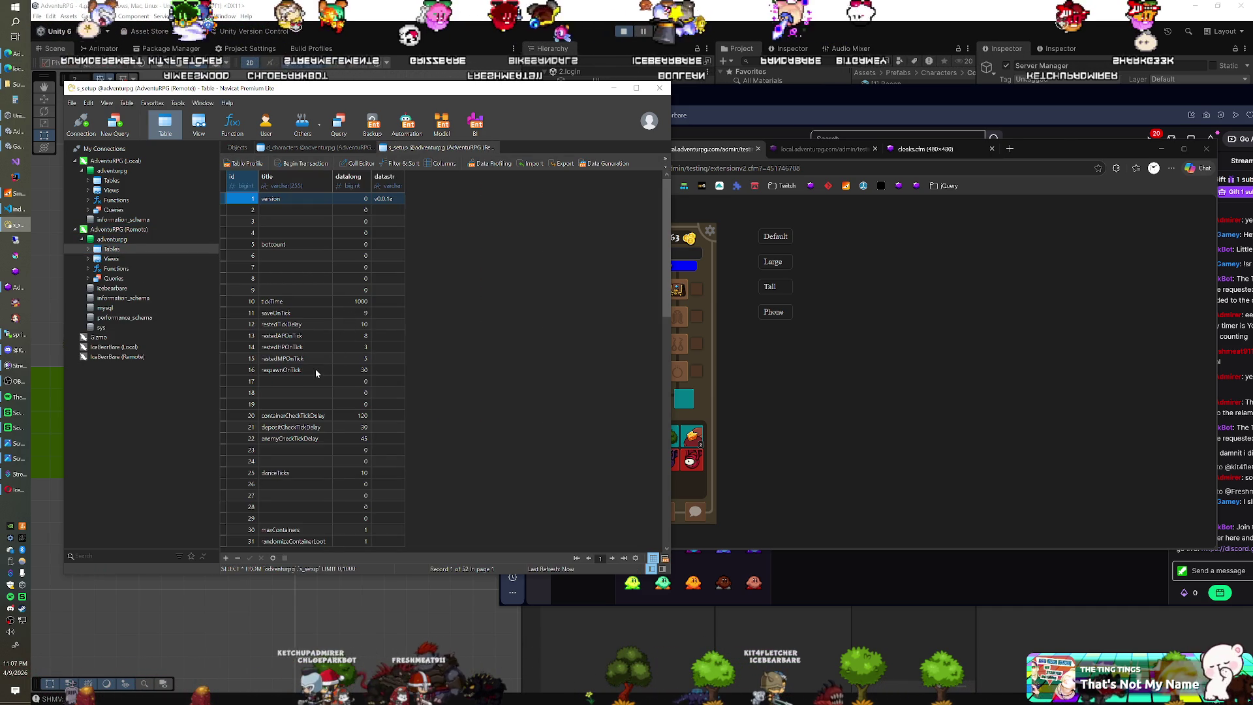
click(346, 370)
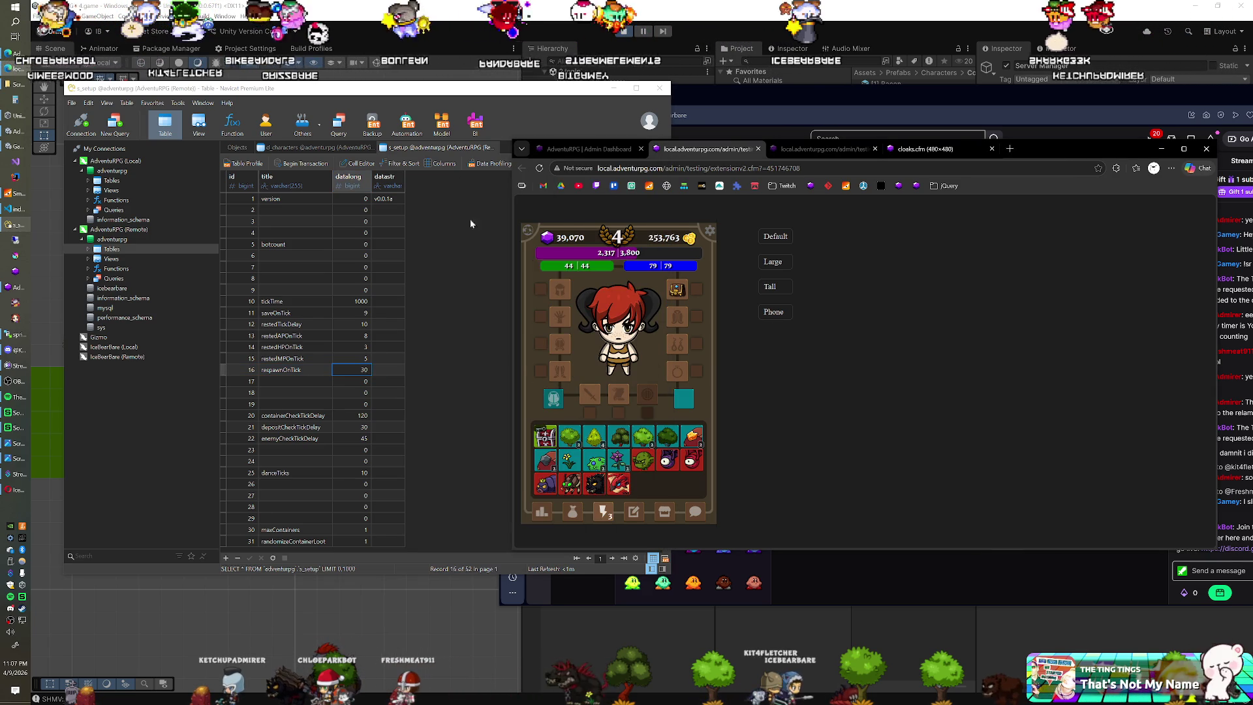
click(806, 585)
- In the Twitch extension, unequip two items into the bag and view the third inventory tab
drag(826, 106, 444, 106)
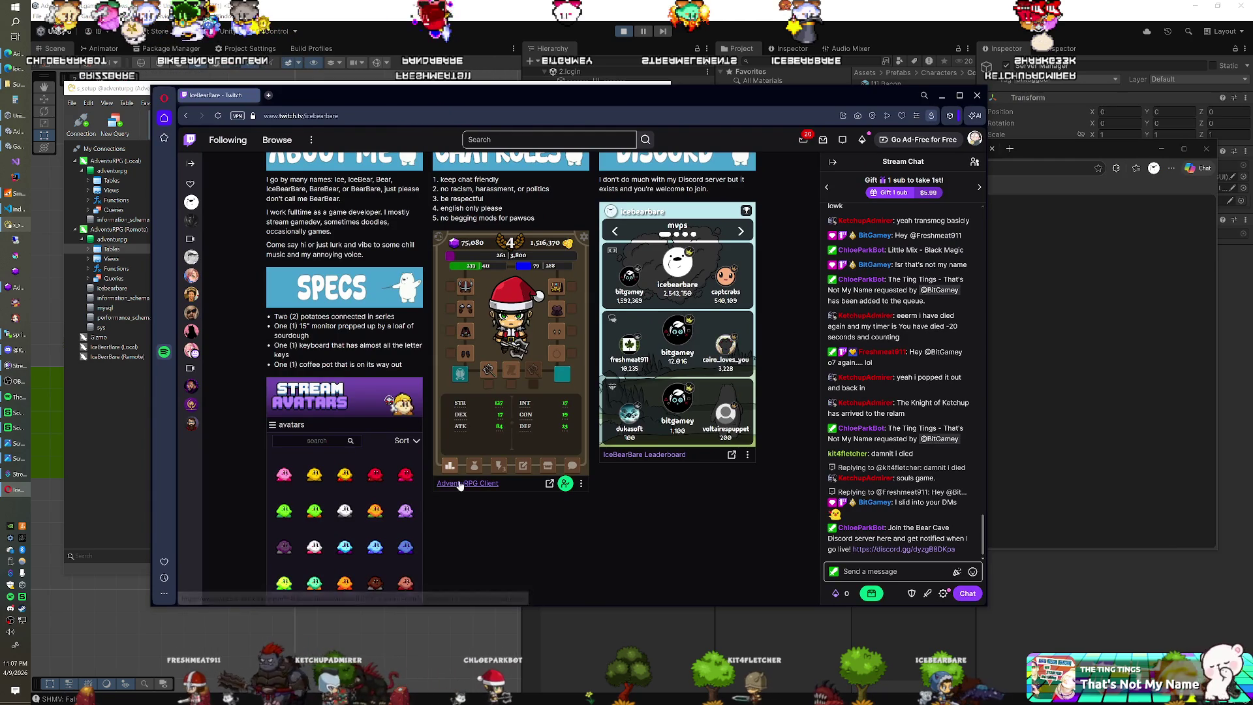
click(474, 465)
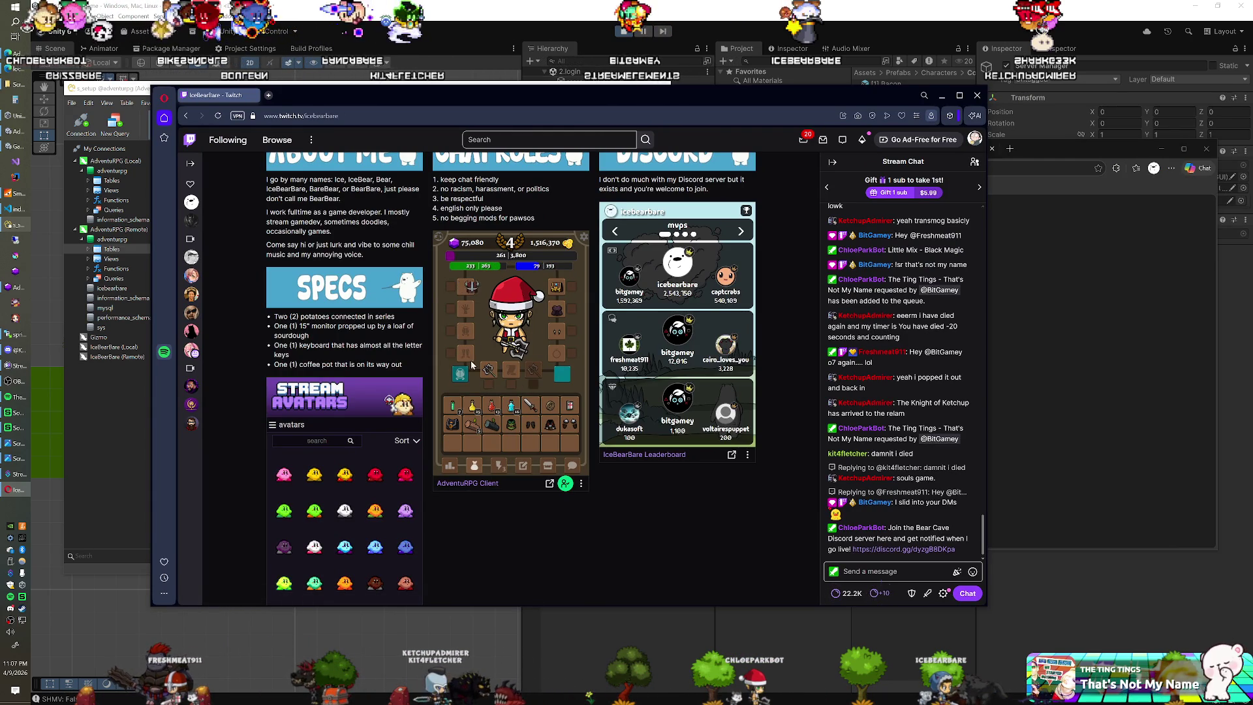
click(488, 370)
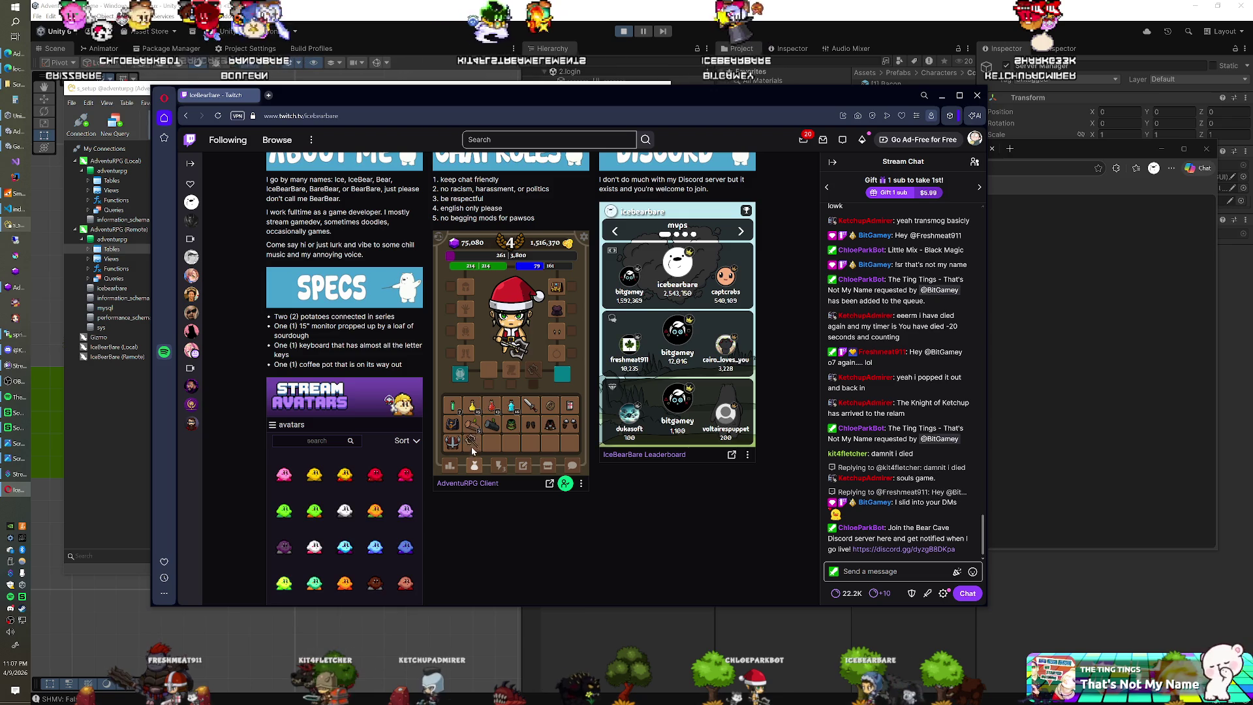
click(533, 370)
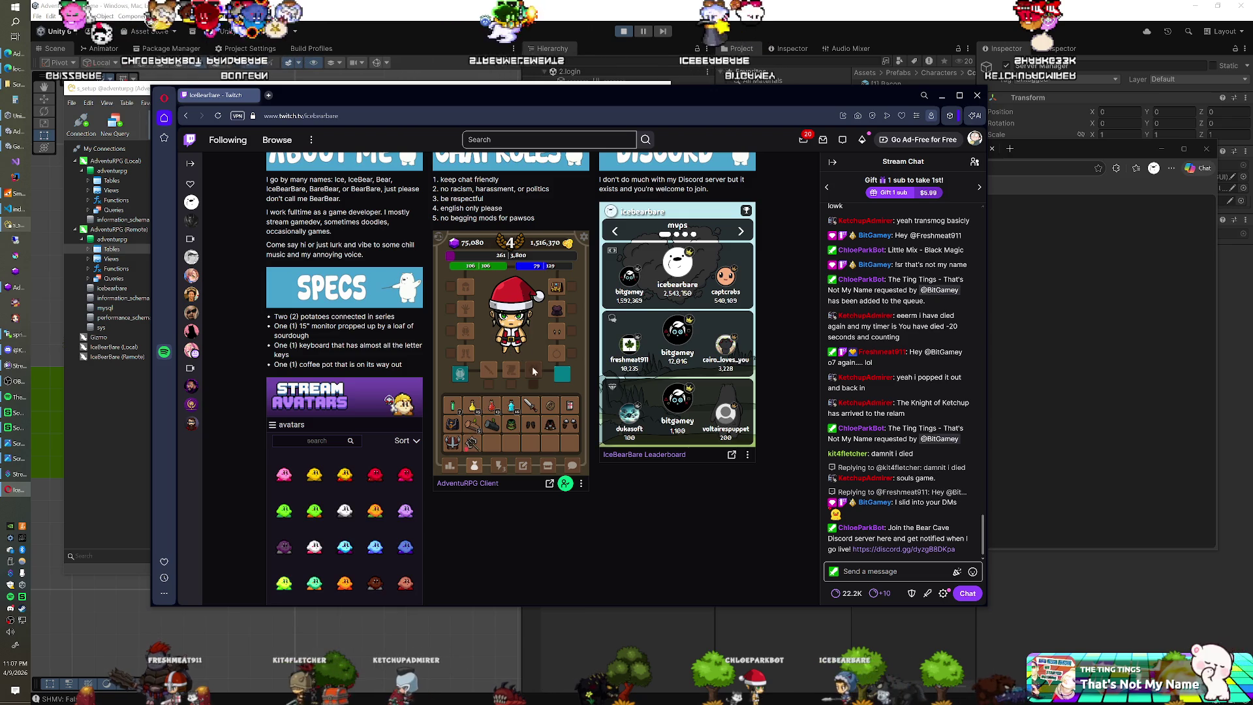
click(500, 465)
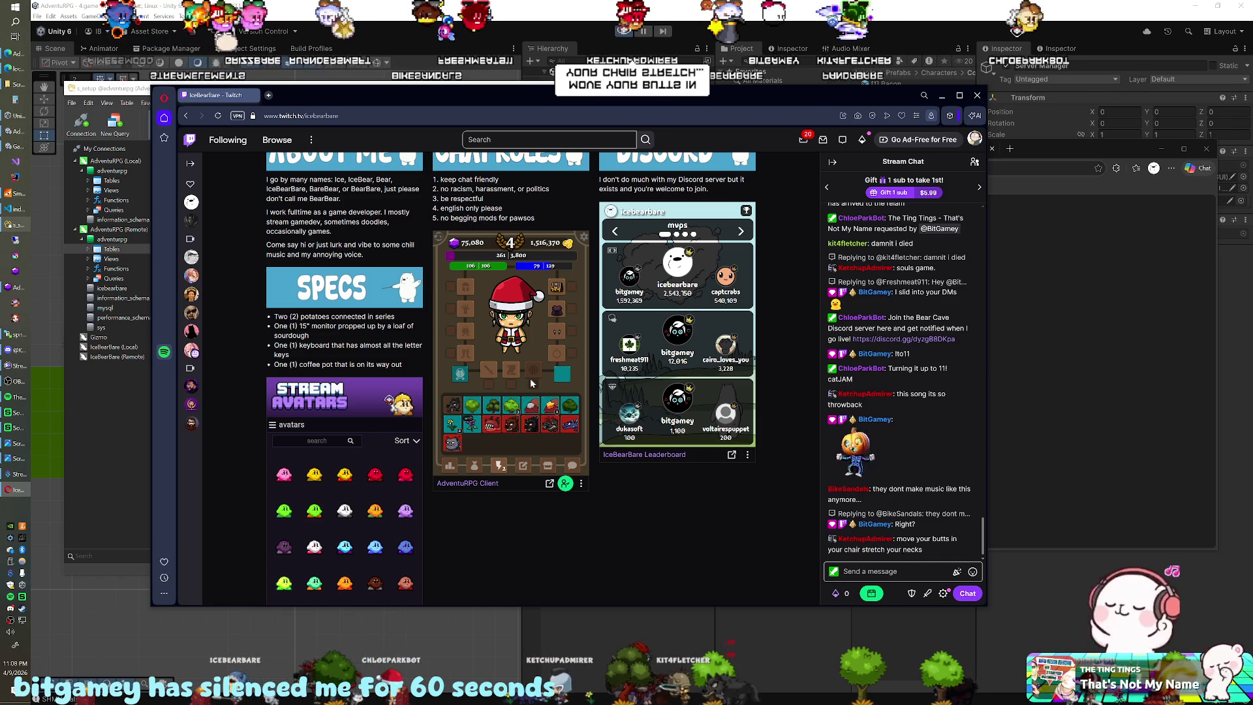
click(504, 426)
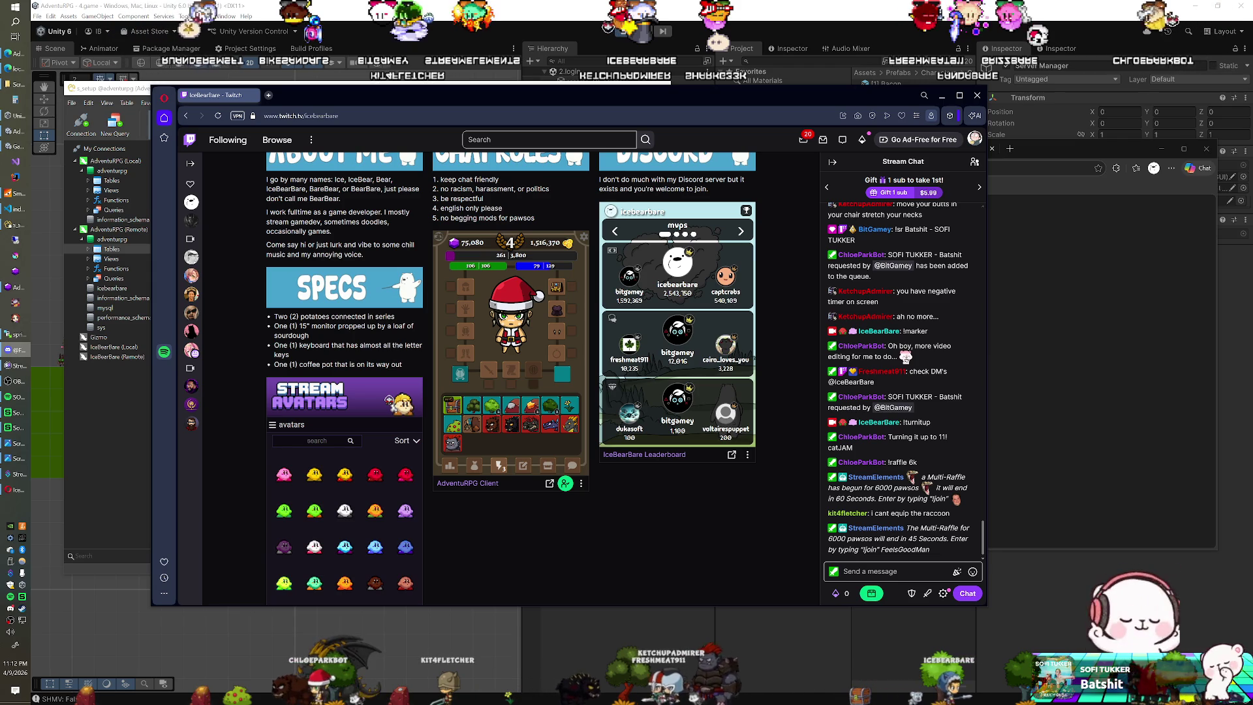
click(17, 208)
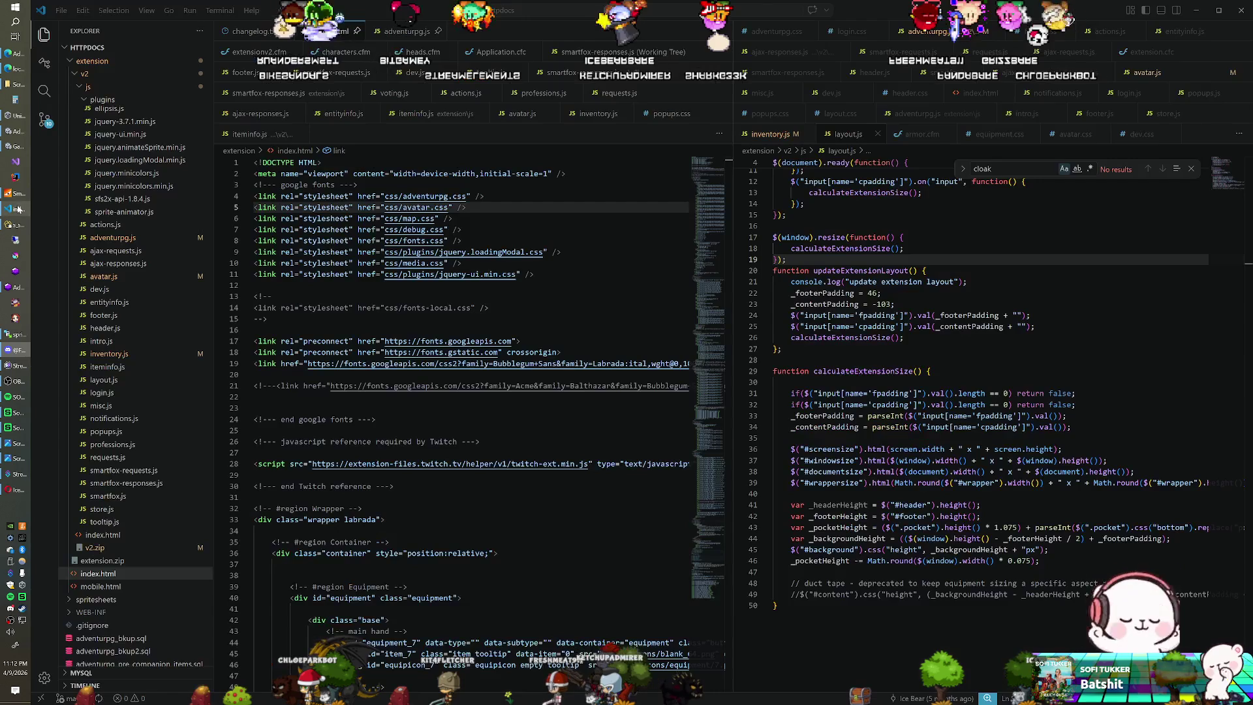
- Scroll up layout.js to review updateExtensionLayout's footer and content padding
scroll(988, 417, up, 2)
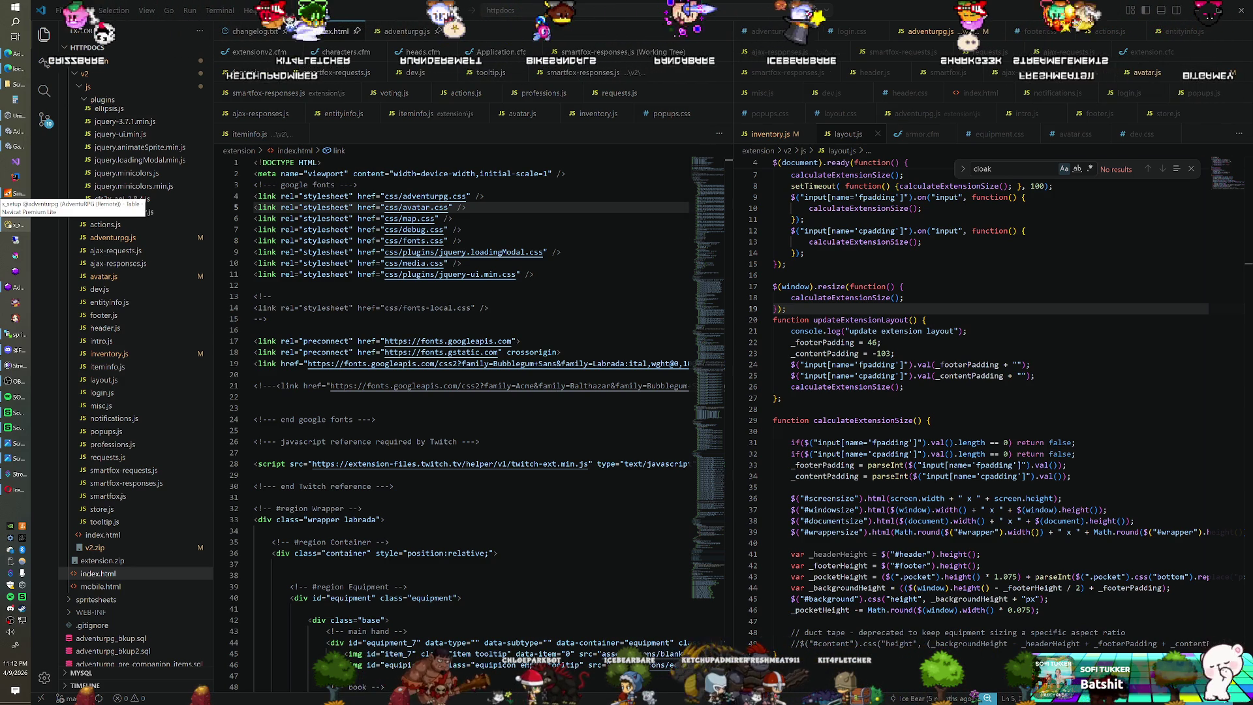
click(21, 593)
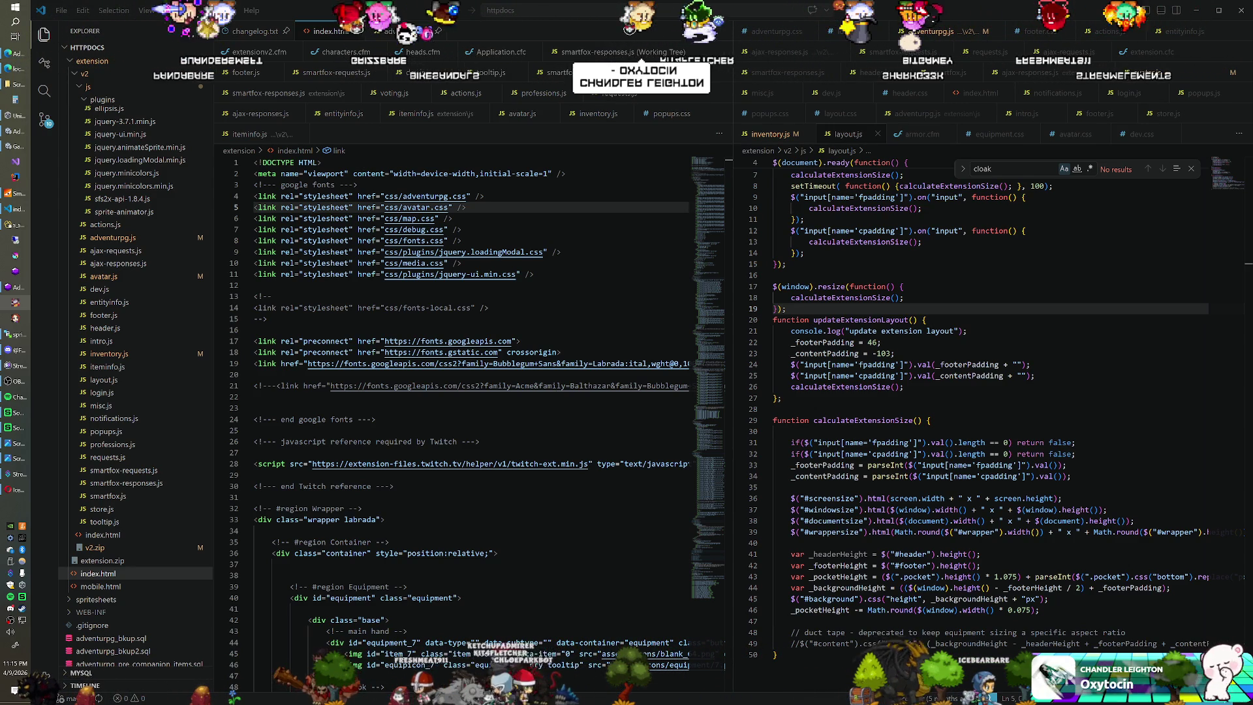
- Scroll through layout.js and place the cursor in the resize handler
scroll(978, 391, up, 2)
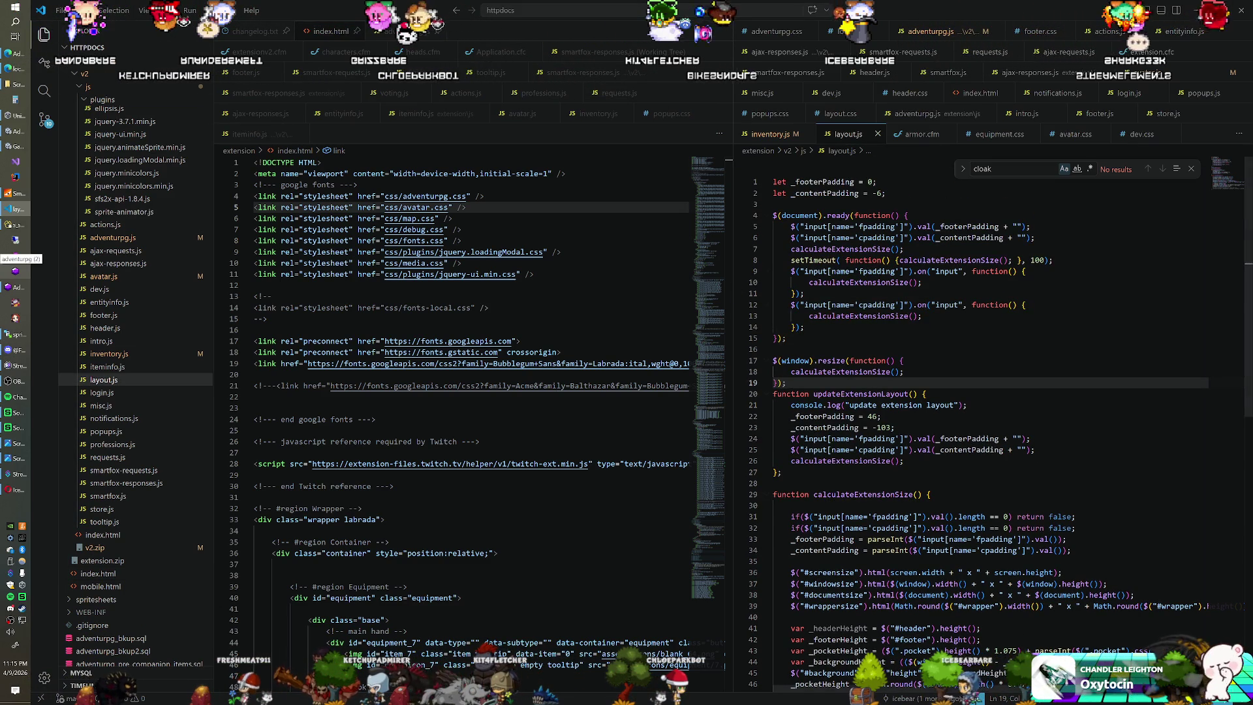
scroll(978, 391, down, 2)
click(783, 297)
scroll(979, 391, up, 2)
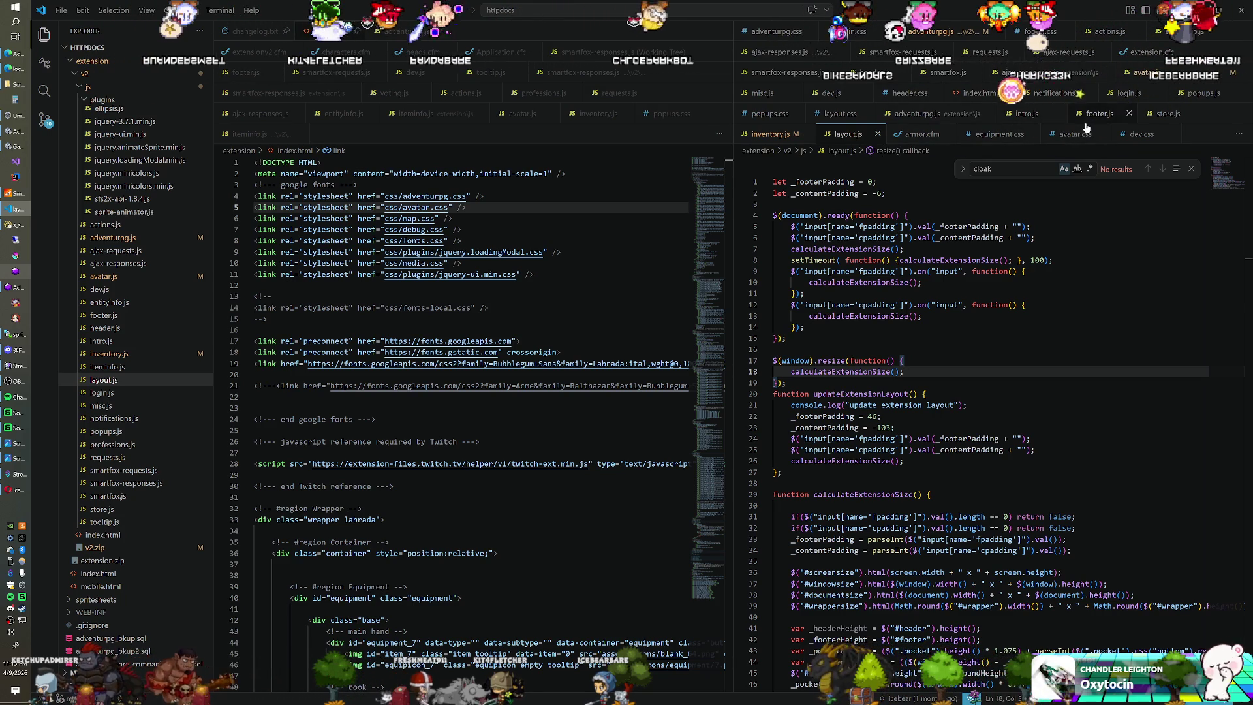
- Open actions.js in the right pane and place the cursor on line 173 in clearAllActions
click(1094, 33)
scroll(979, 424, down, 20)
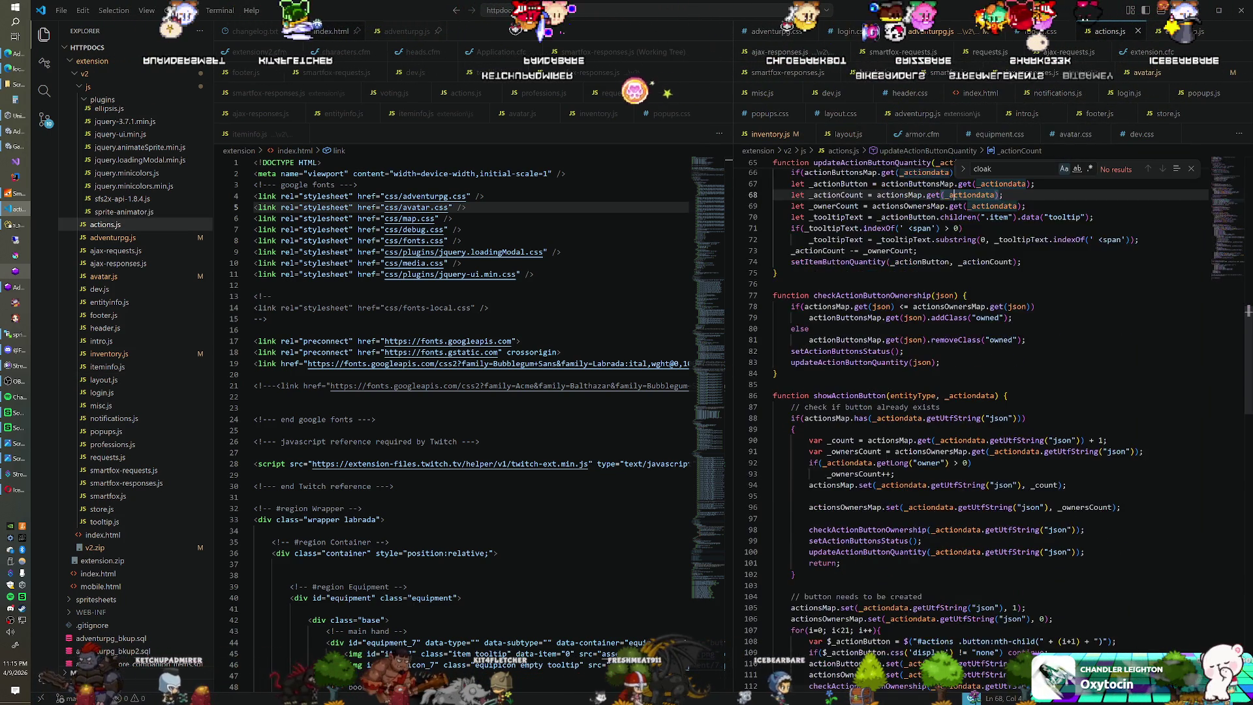
scroll(1247, 311, down, 10)
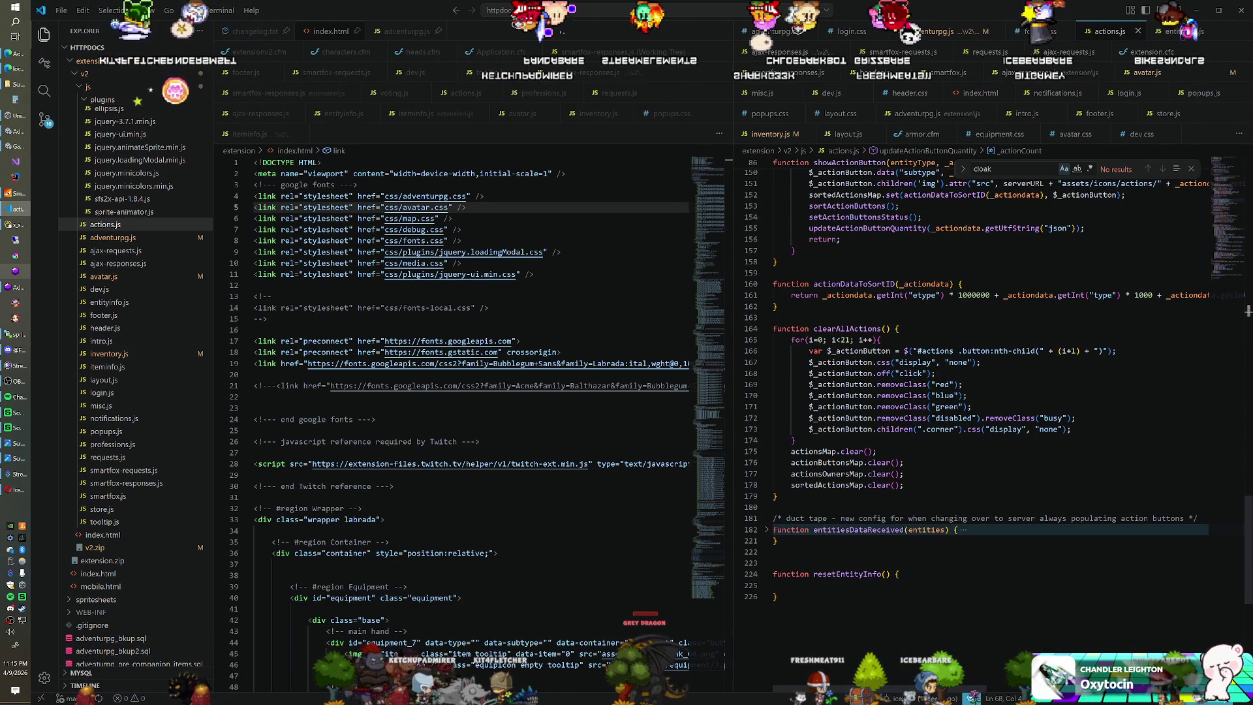
click(825, 429)
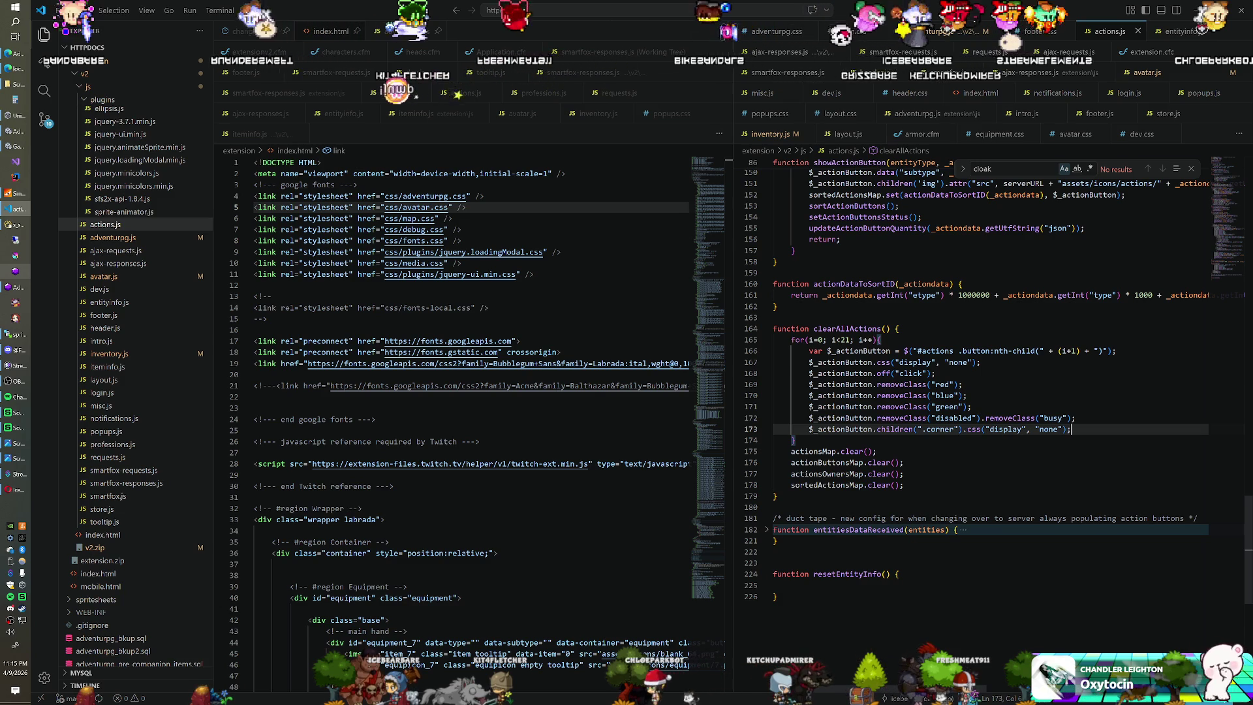
scroll(979, 391, up, 4)
scroll(978, 391, up, 1)
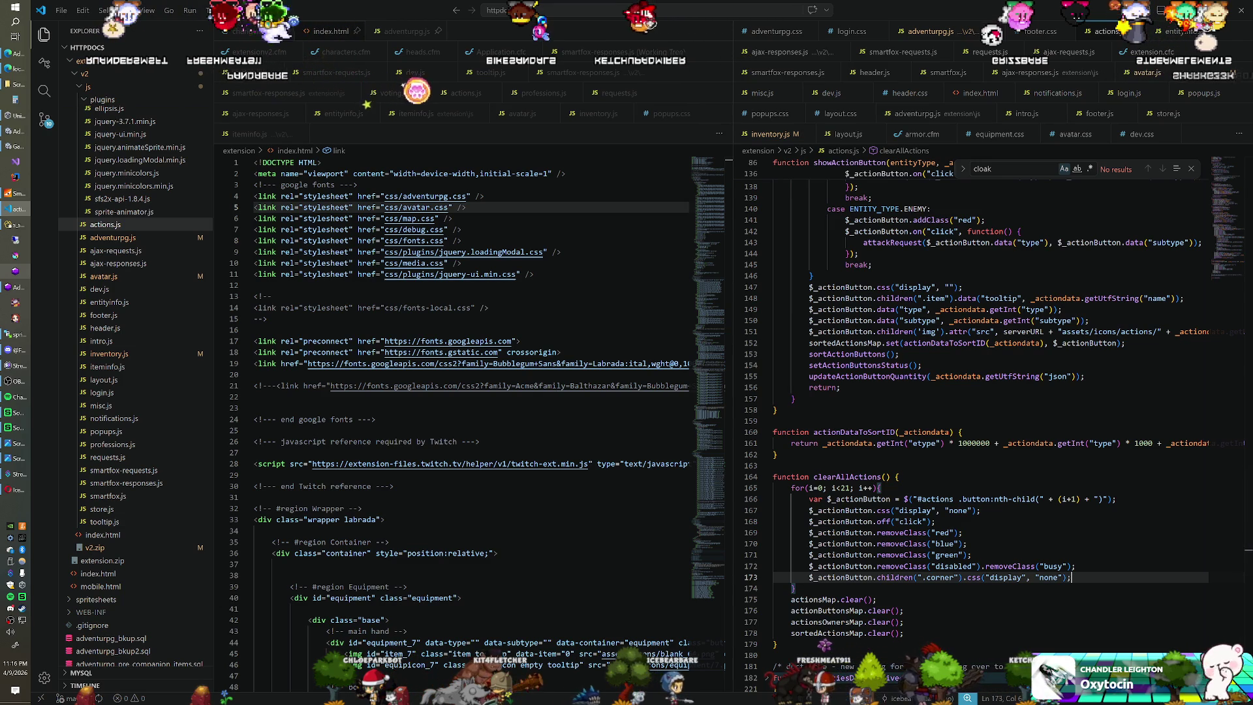
key(alt+Tab)
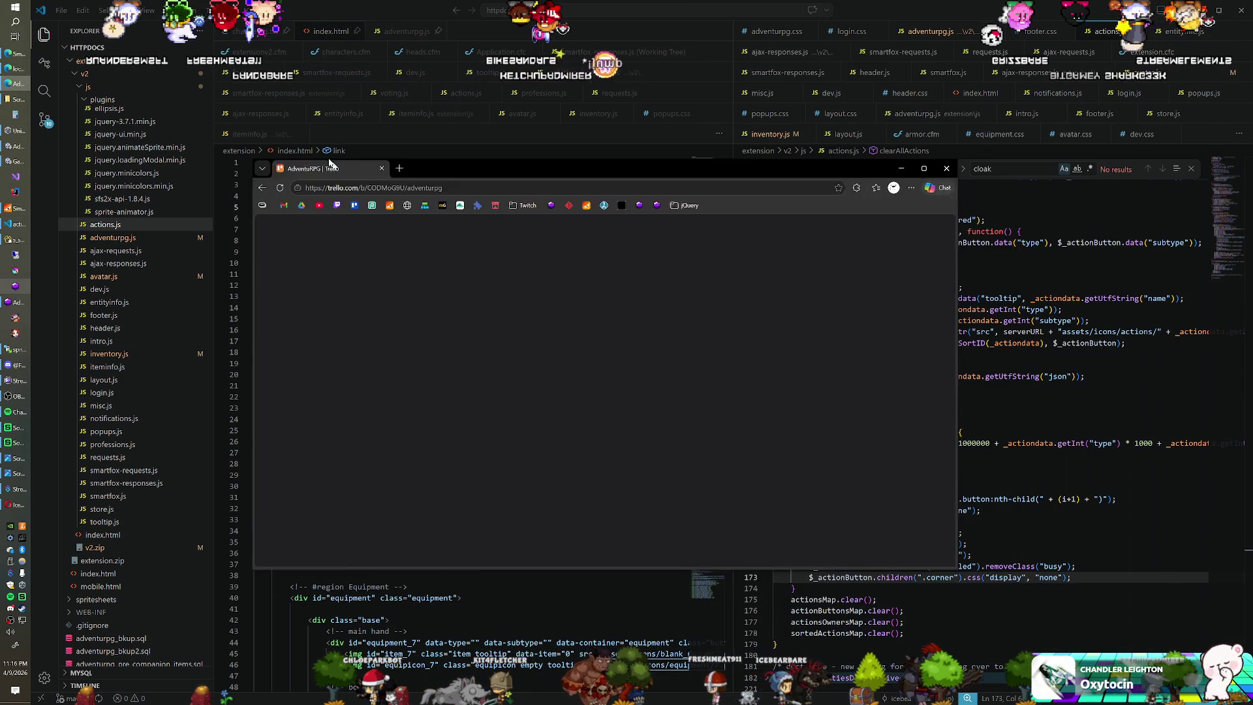
- Move and enlarge the Trello window, then scroll through the On Deck and To Do lists
drag(340, 172, 246, 56)
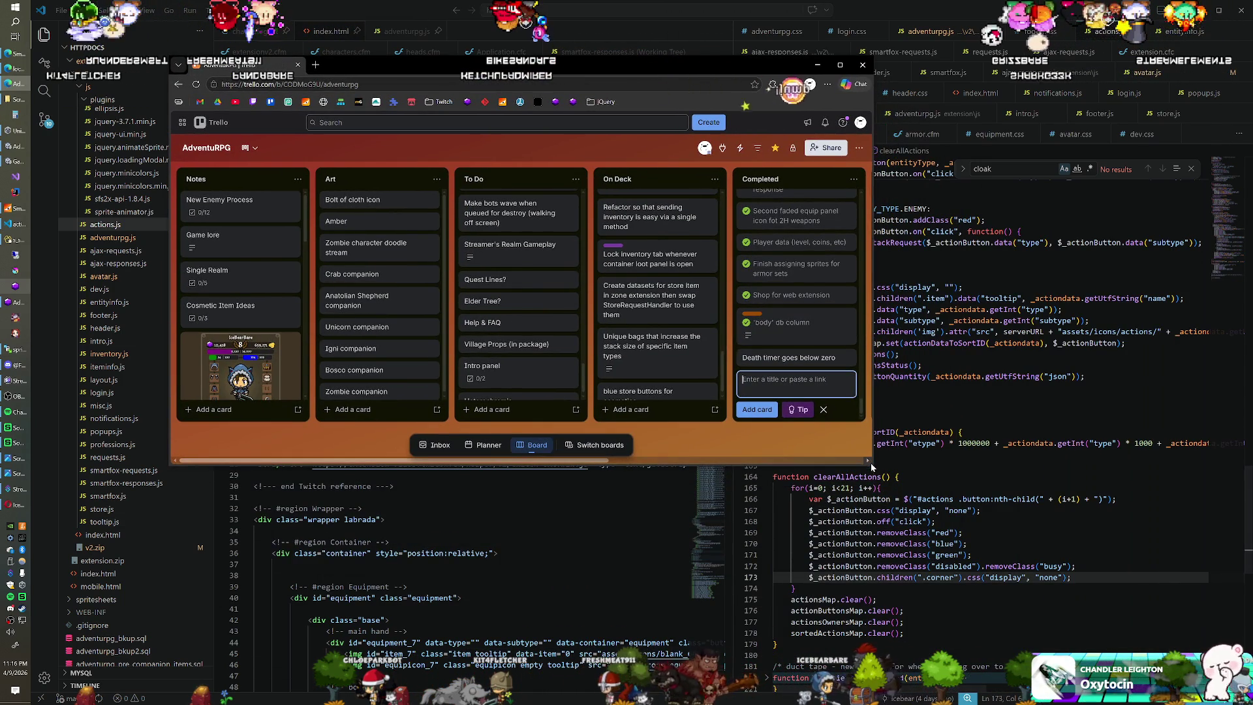
mouse_move(870, 463)
mouse_down()
mouse_move(1028, 540)
mouse_move(1029, 600)
mouse_up()
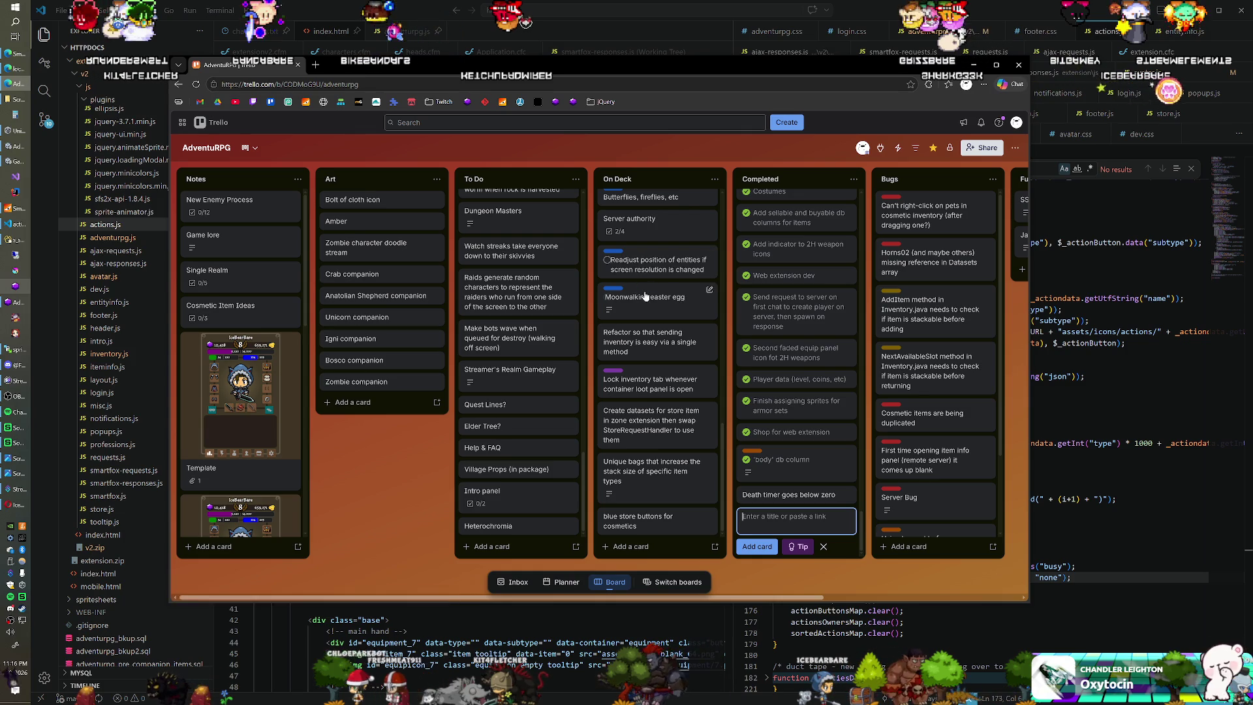
scroll(648, 300, up, 4)
scroll(649, 321, up, 6)
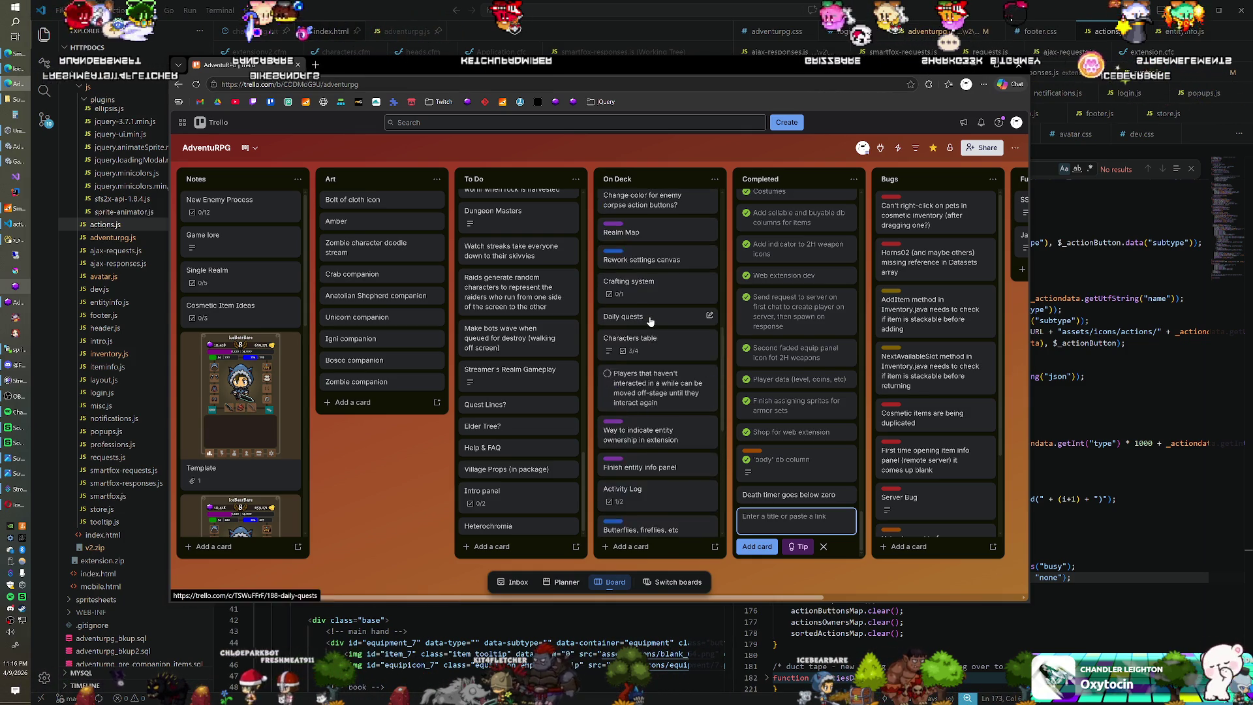
scroll(650, 322, up, 3)
scroll(650, 322, down, 3)
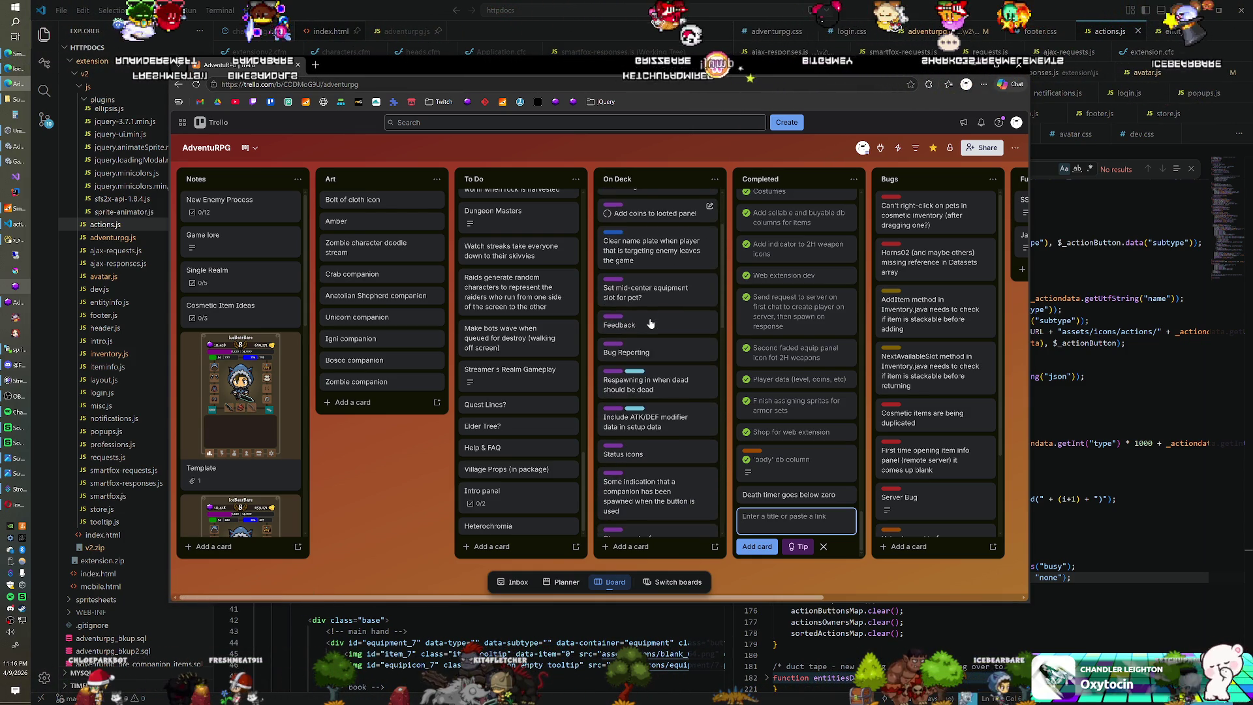
scroll(650, 322, down, 2)
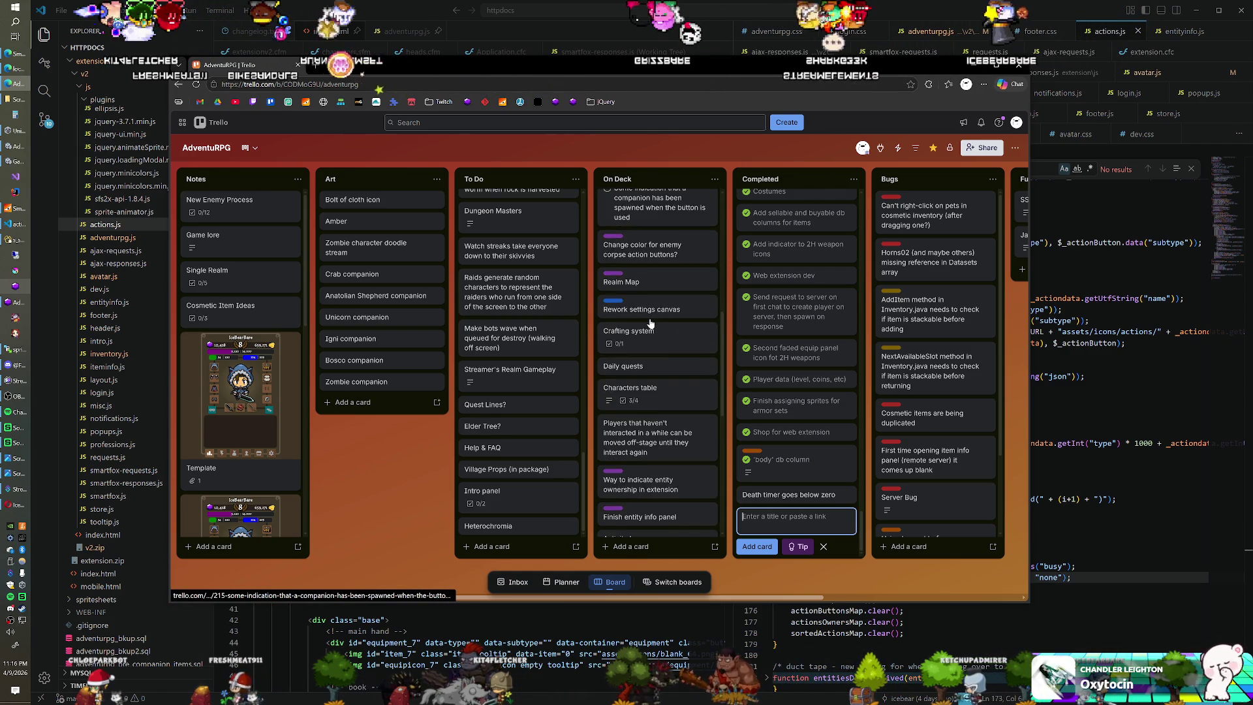
scroll(649, 323, down, 2)
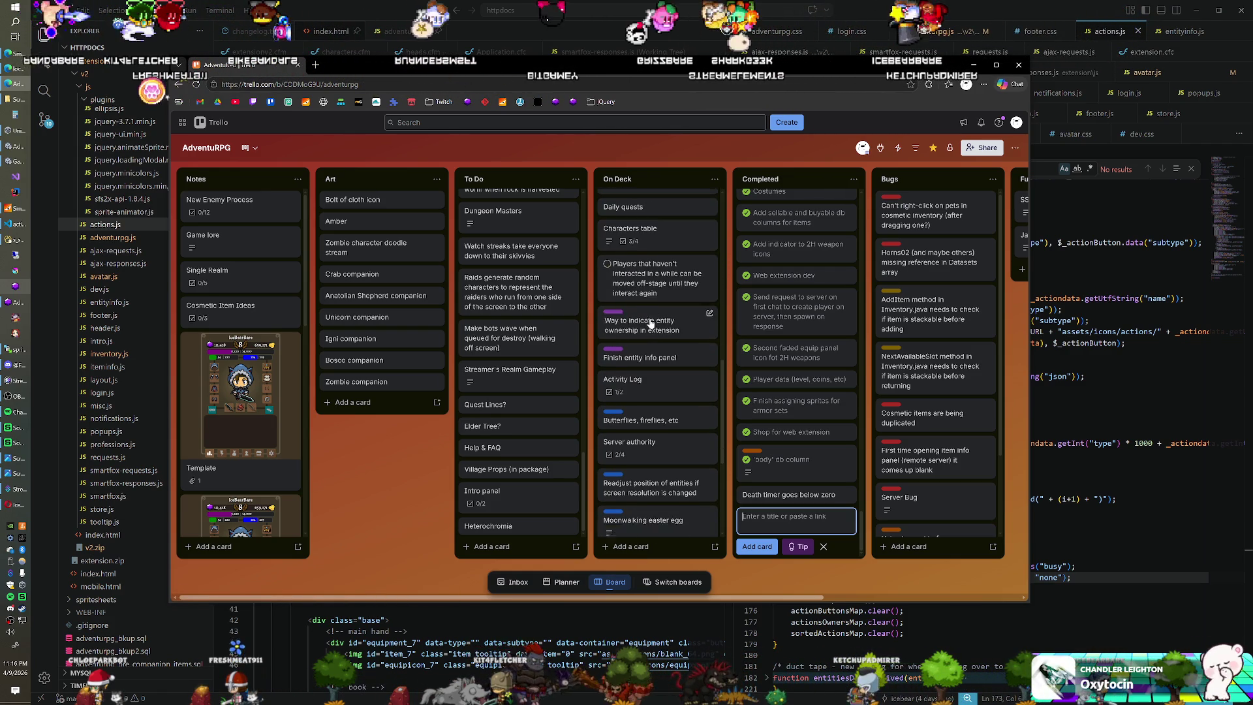
scroll(649, 322, down, 1)
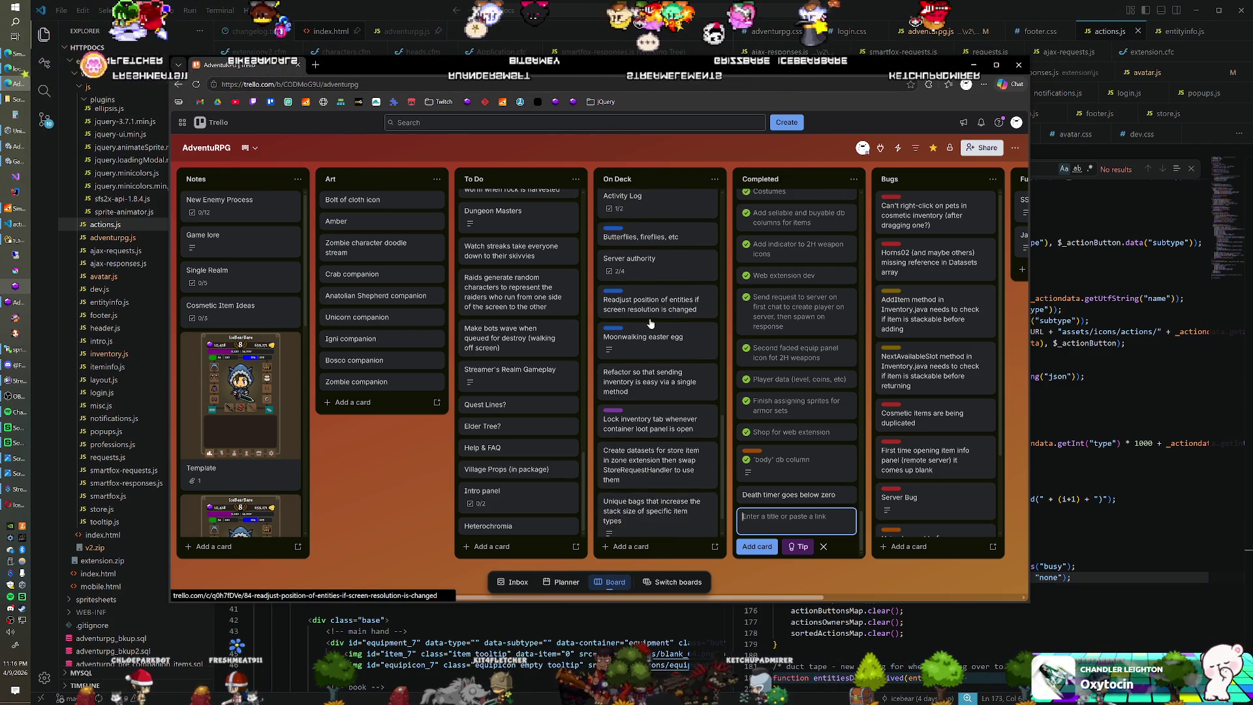
scroll(650, 322, down, 1)
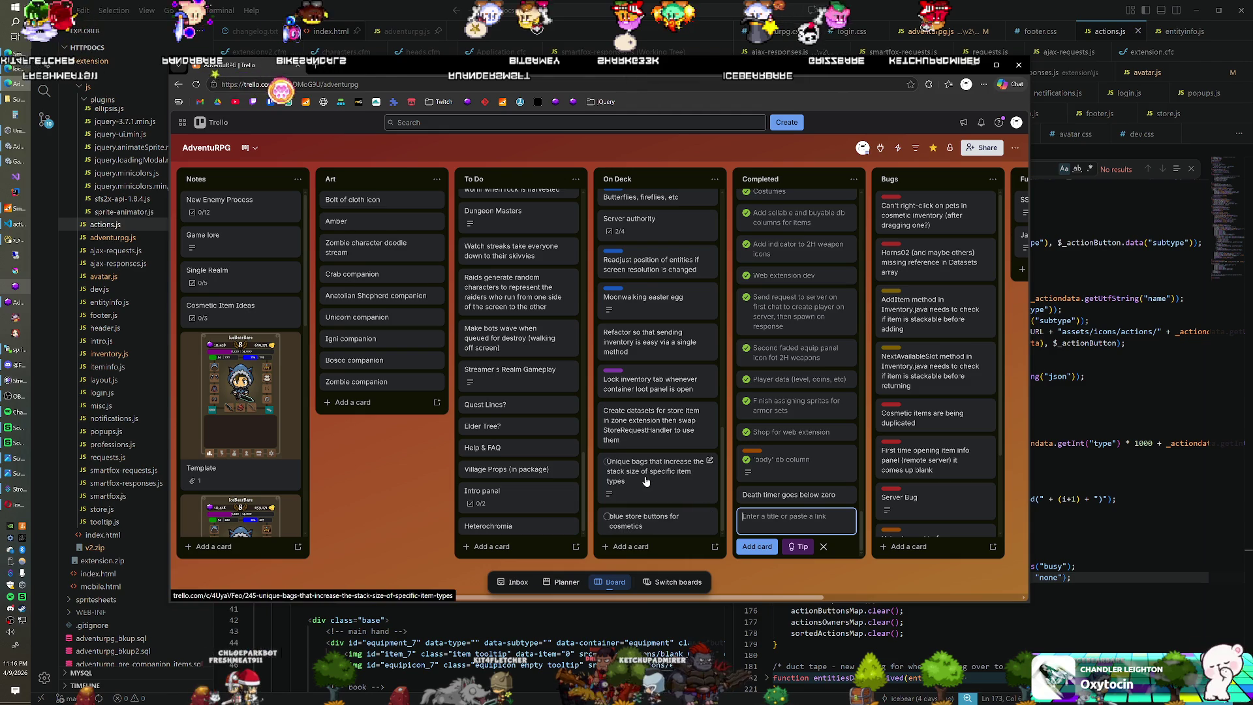
scroll(645, 405, up, 2)
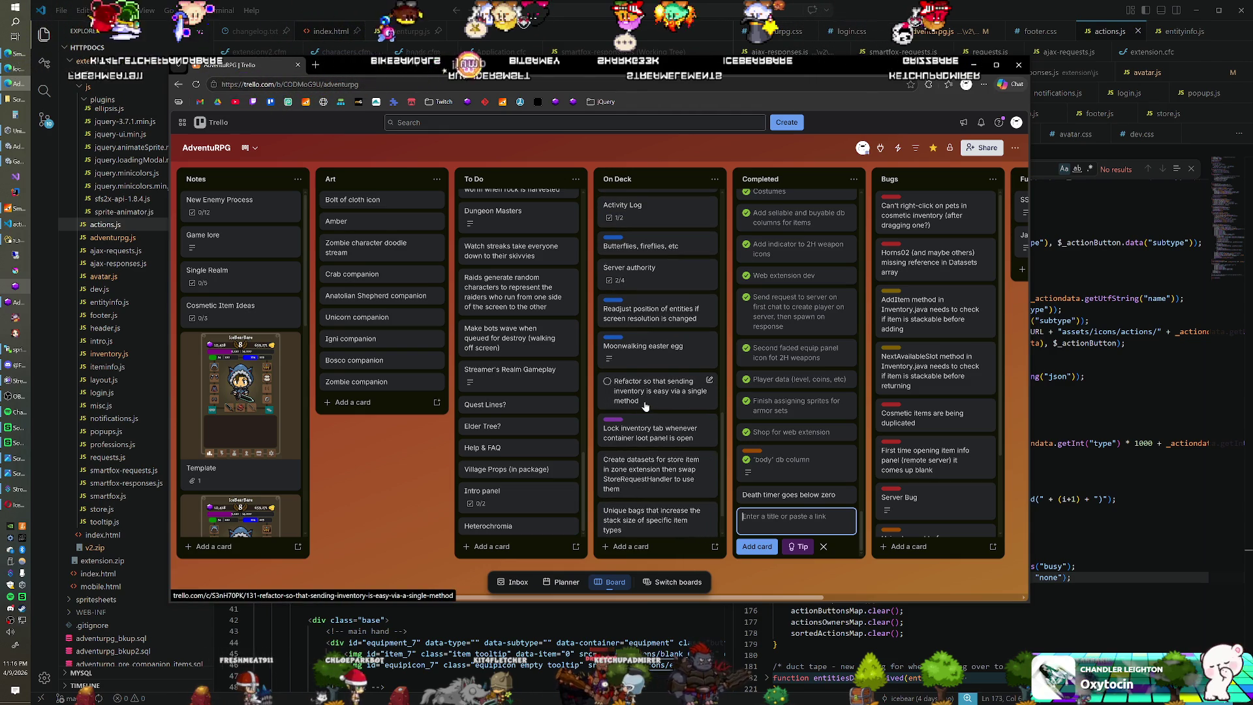
scroll(645, 405, up, 4)
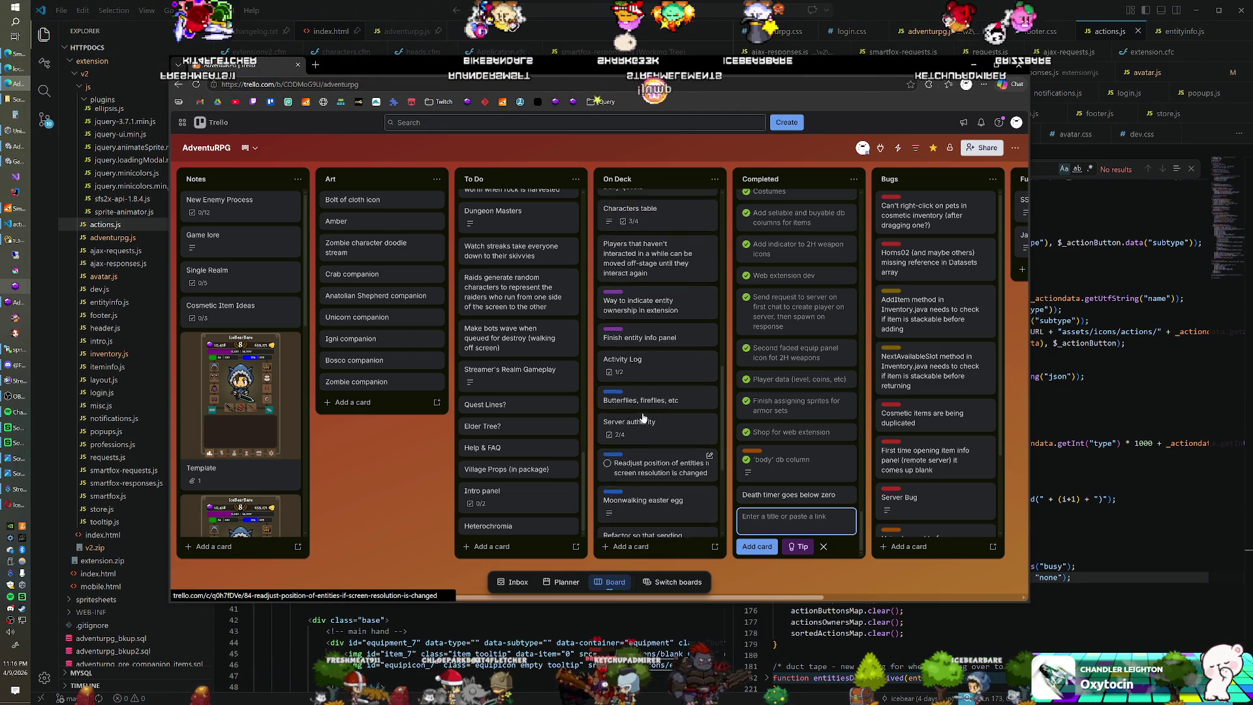
scroll(644, 418, up, 3)
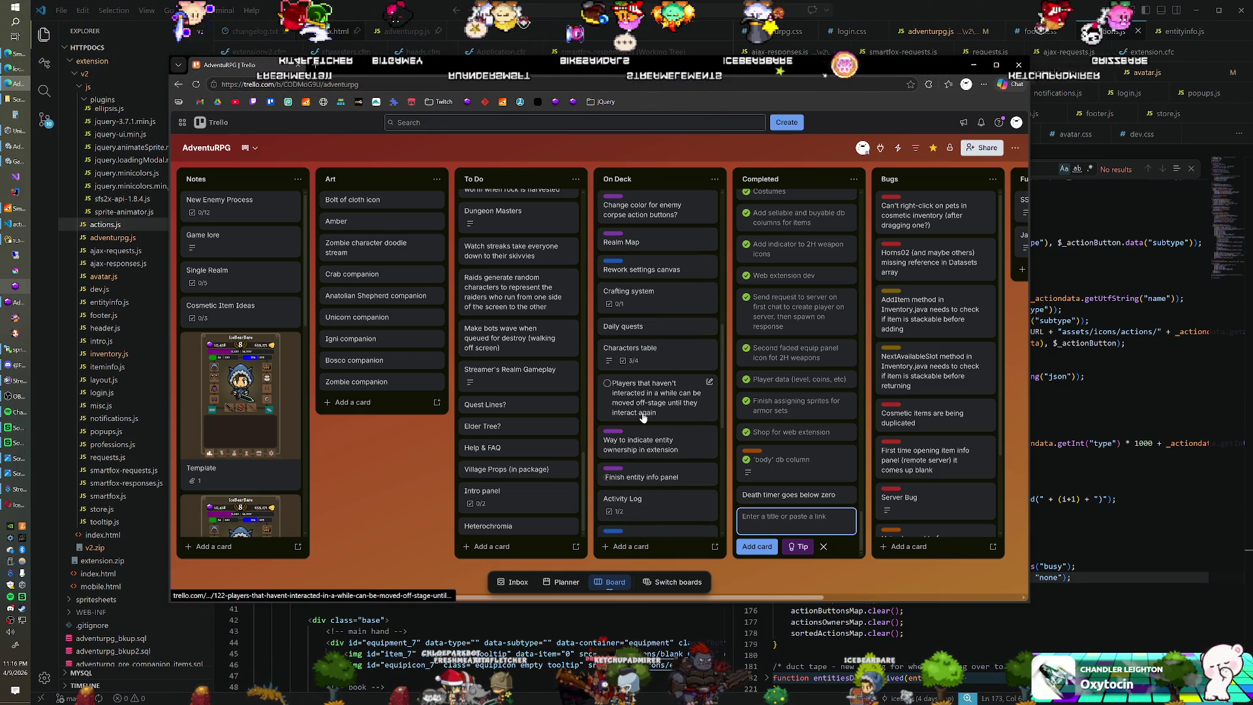
scroll(648, 414, up, 7)
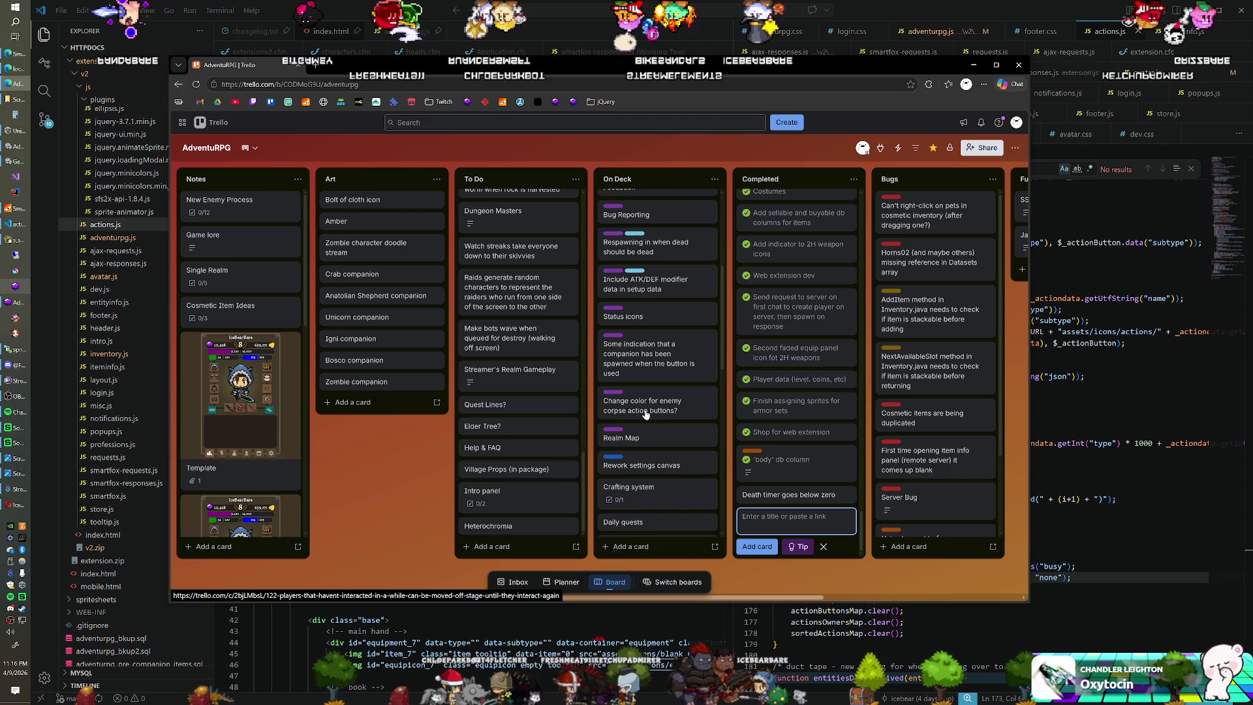
scroll(645, 414, up, 6)
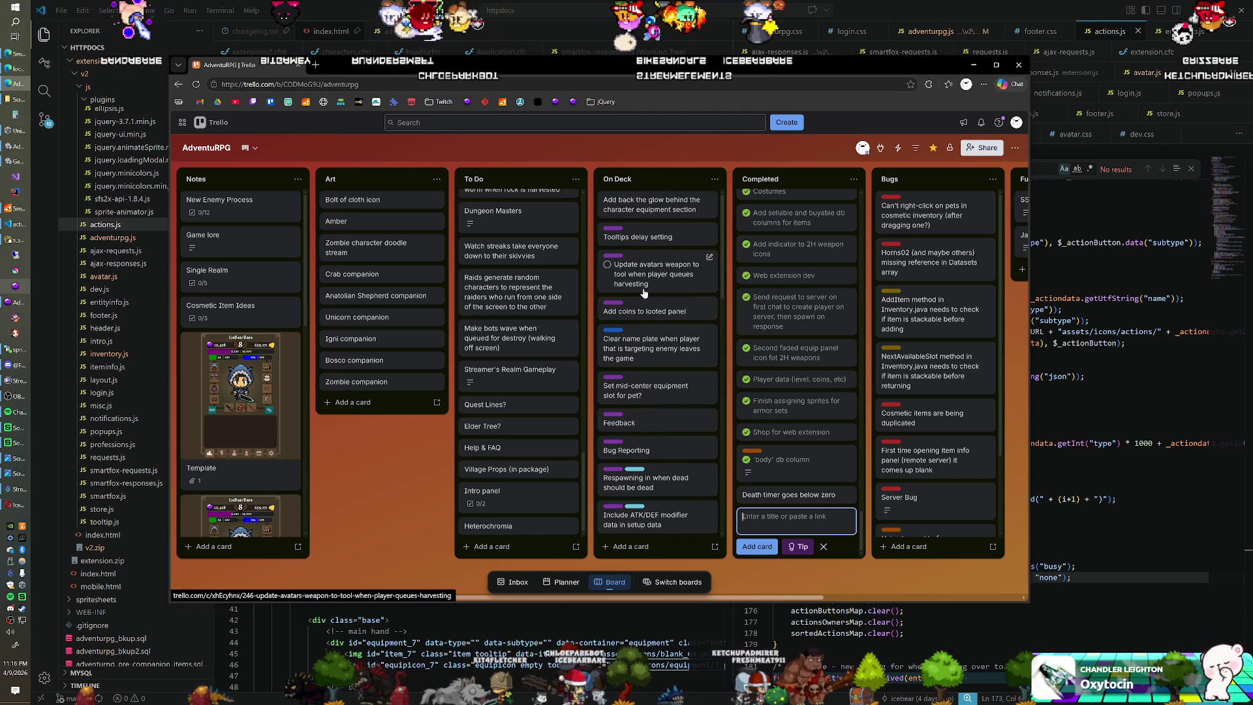
scroll(518, 356, up, 10)
scroll(518, 356, up, 10)
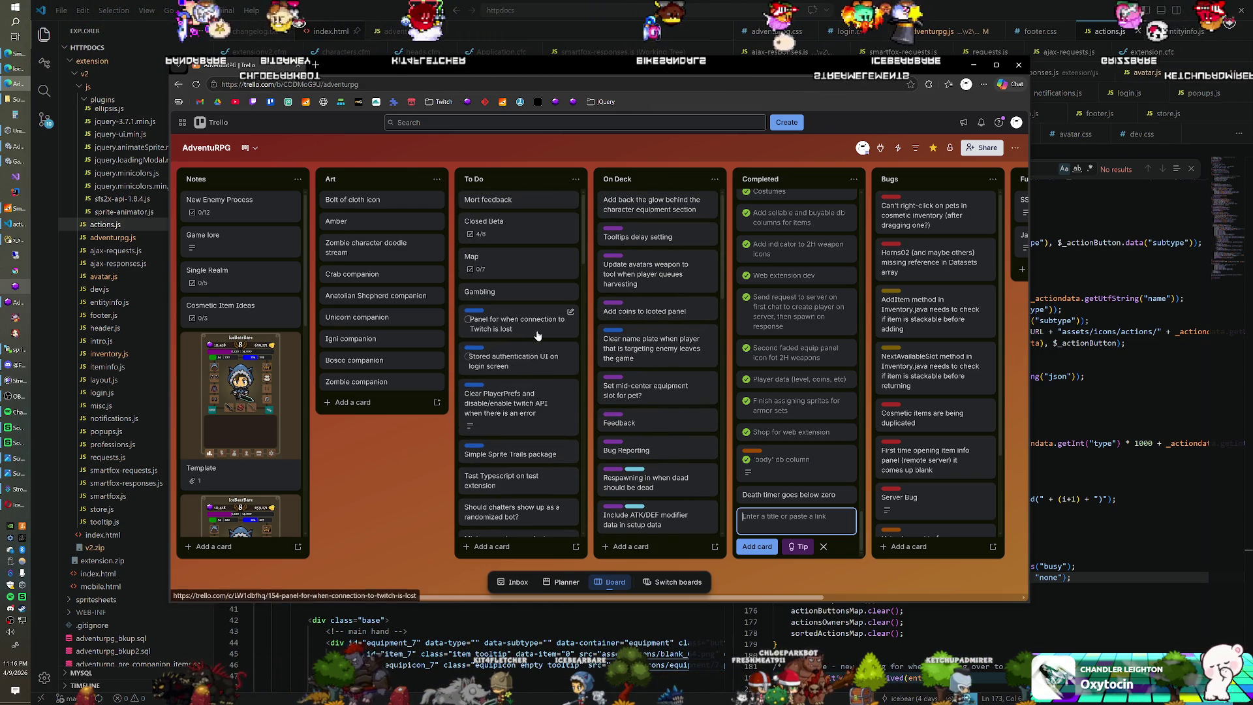
scroll(529, 349, down, 1)
scroll(529, 349, down, 1)
- Type a board search for 'bu', then dismiss the empty search results
text(sv)
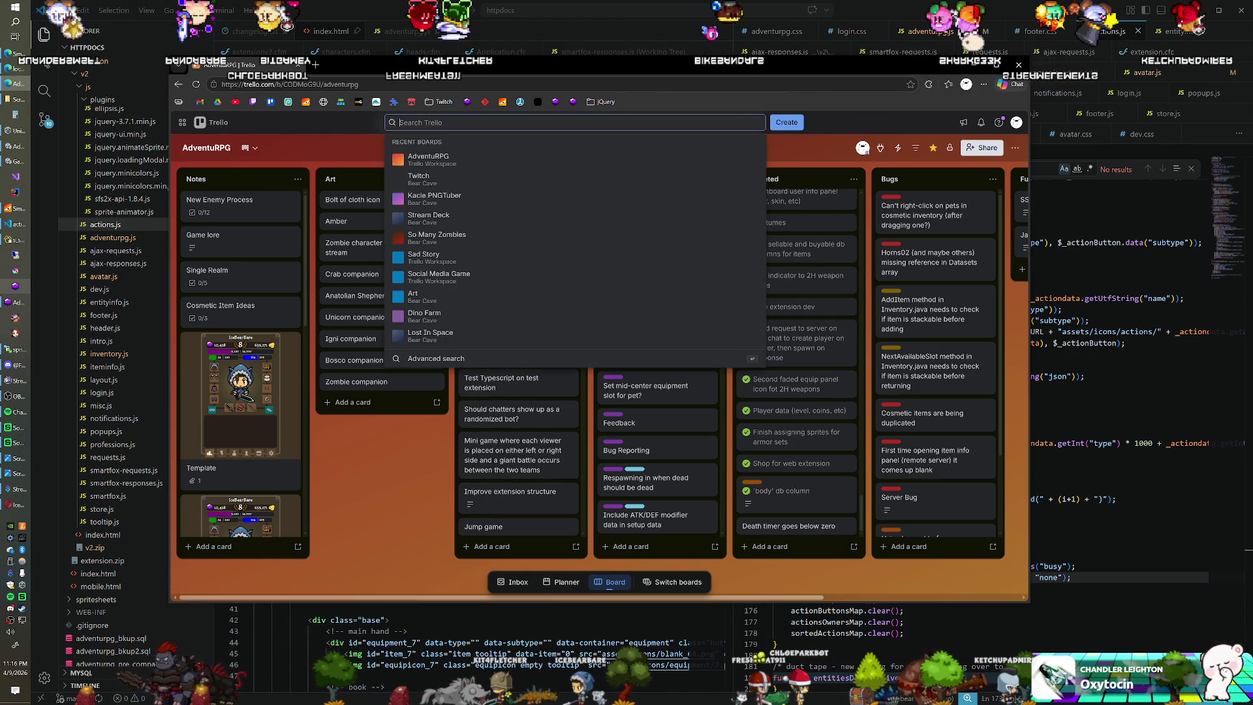
key(BackSpace)
key(BackSpace)
key(BackSpace)
text(action t)
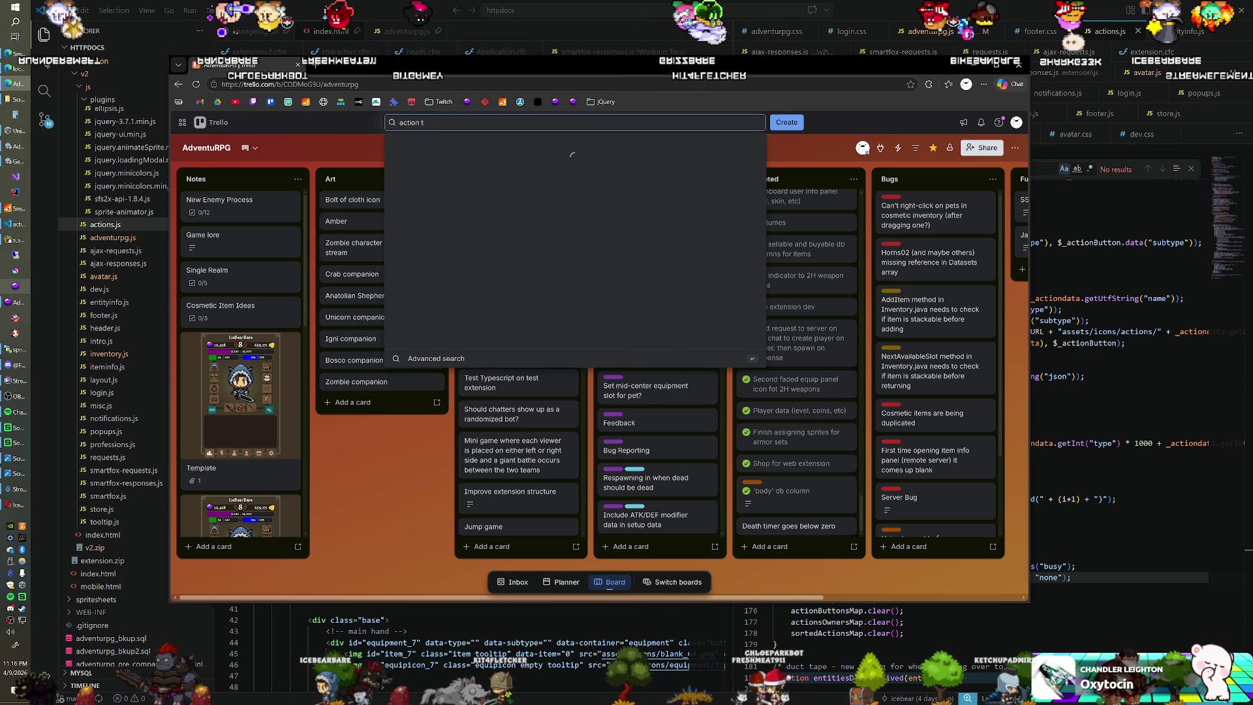
key(BackSpace)
text(bu)
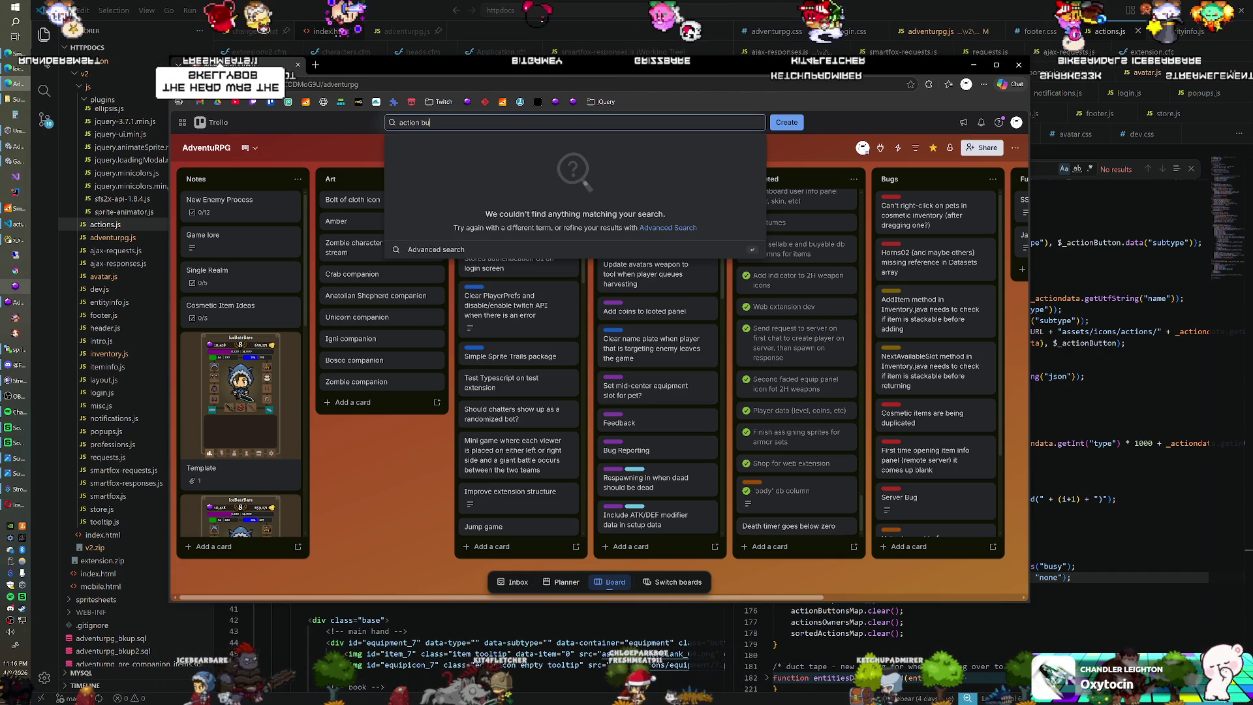
click(809, 151)
- Scroll down the long To Do list past cards like Avatar direction and Dungeon Masters
scroll(546, 317, up, 2)
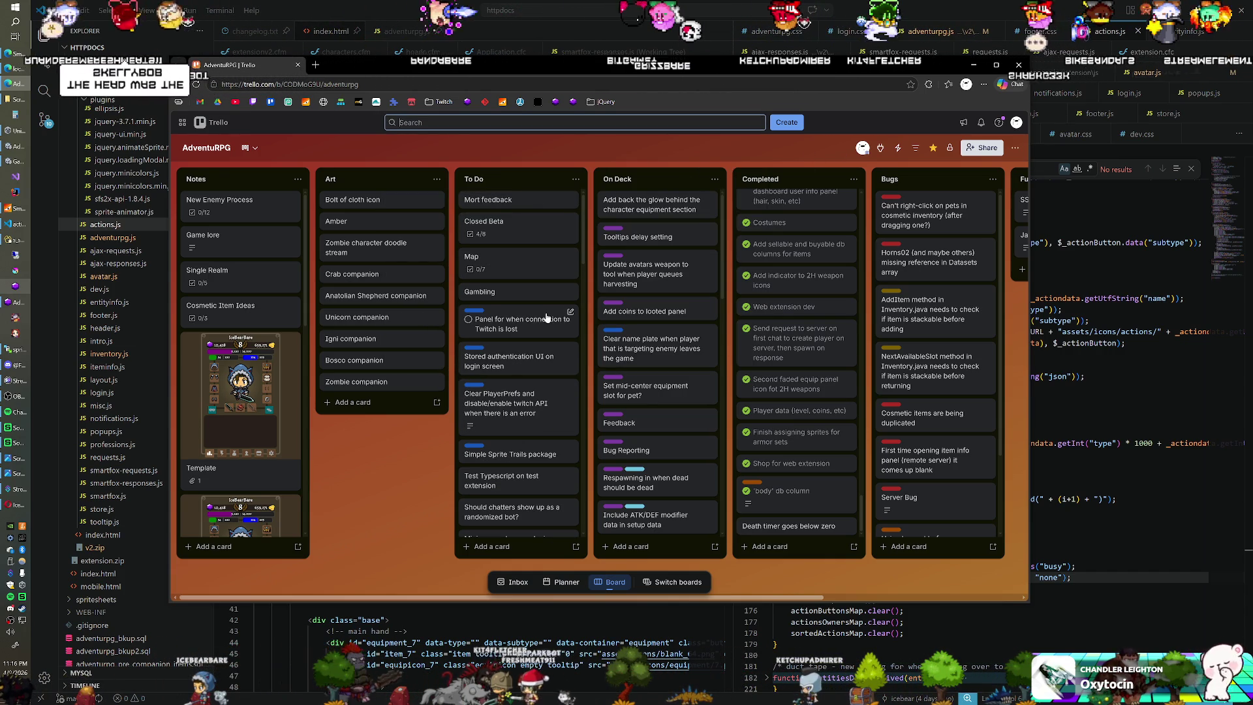
scroll(544, 246, down, 3)
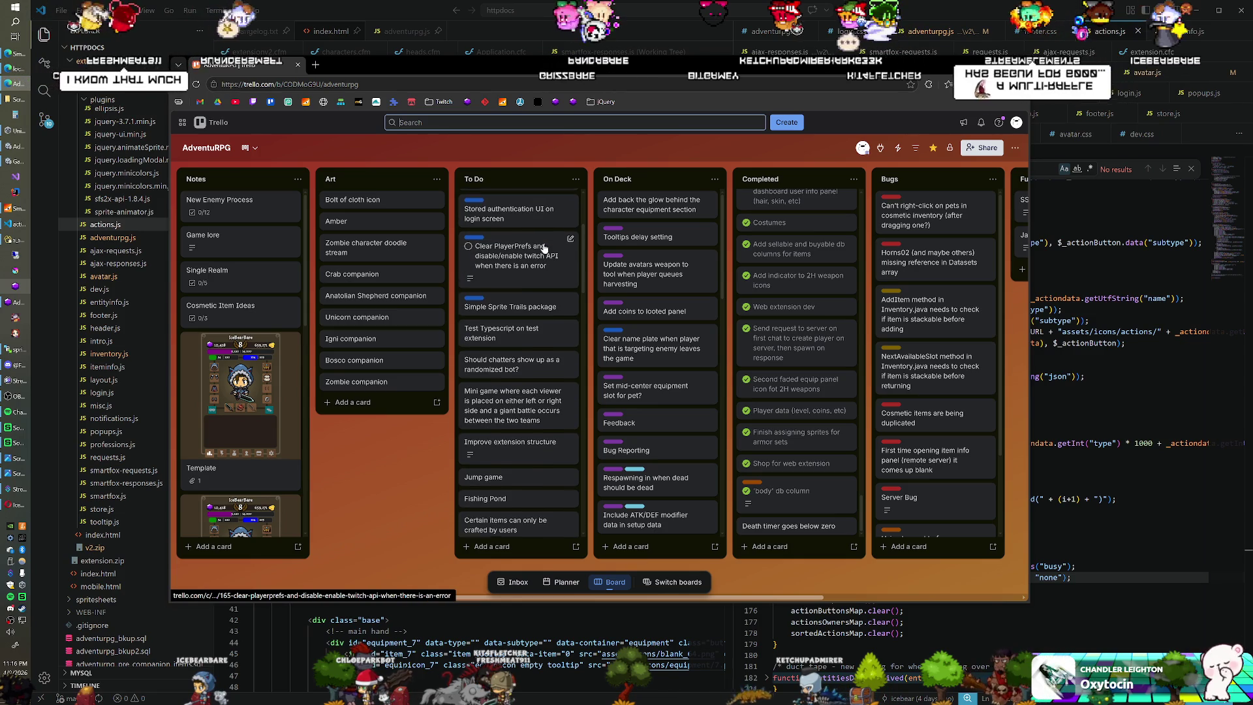
scroll(544, 246, down, 2)
scroll(545, 247, down, 2)
scroll(544, 247, down, 3)
scroll(544, 248, down, 2)
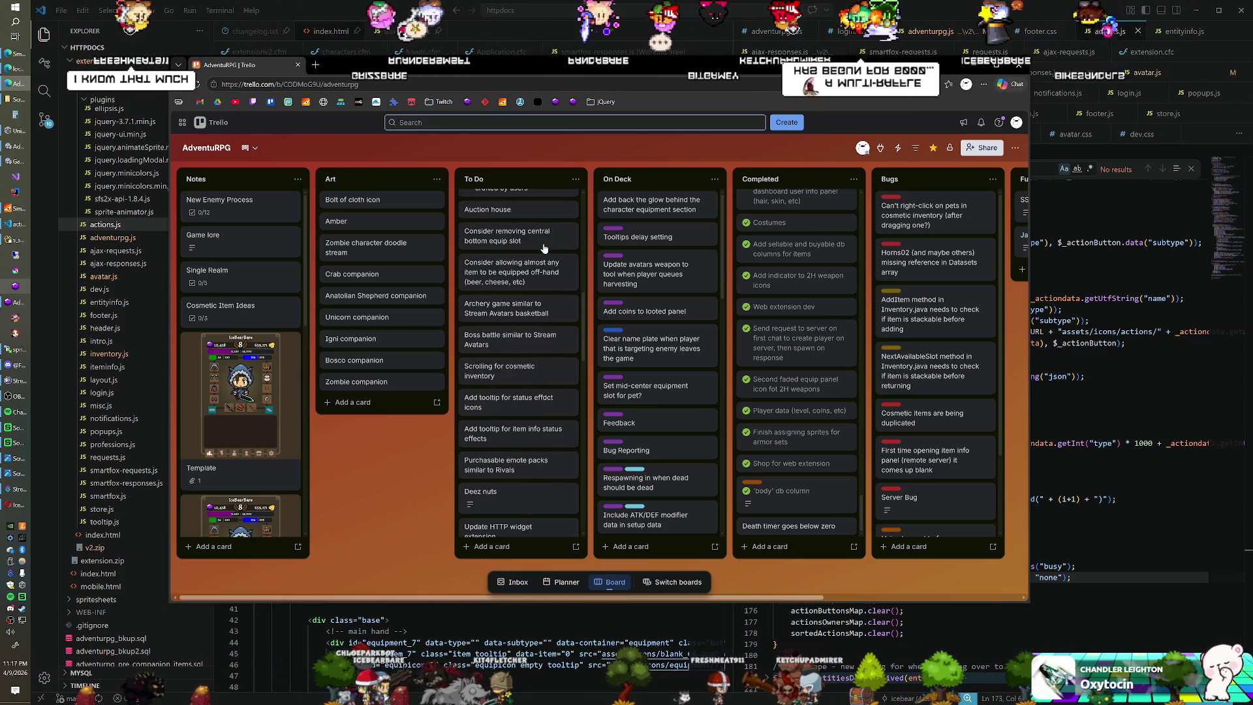
scroll(545, 248, down, 1)
scroll(545, 248, down, 2)
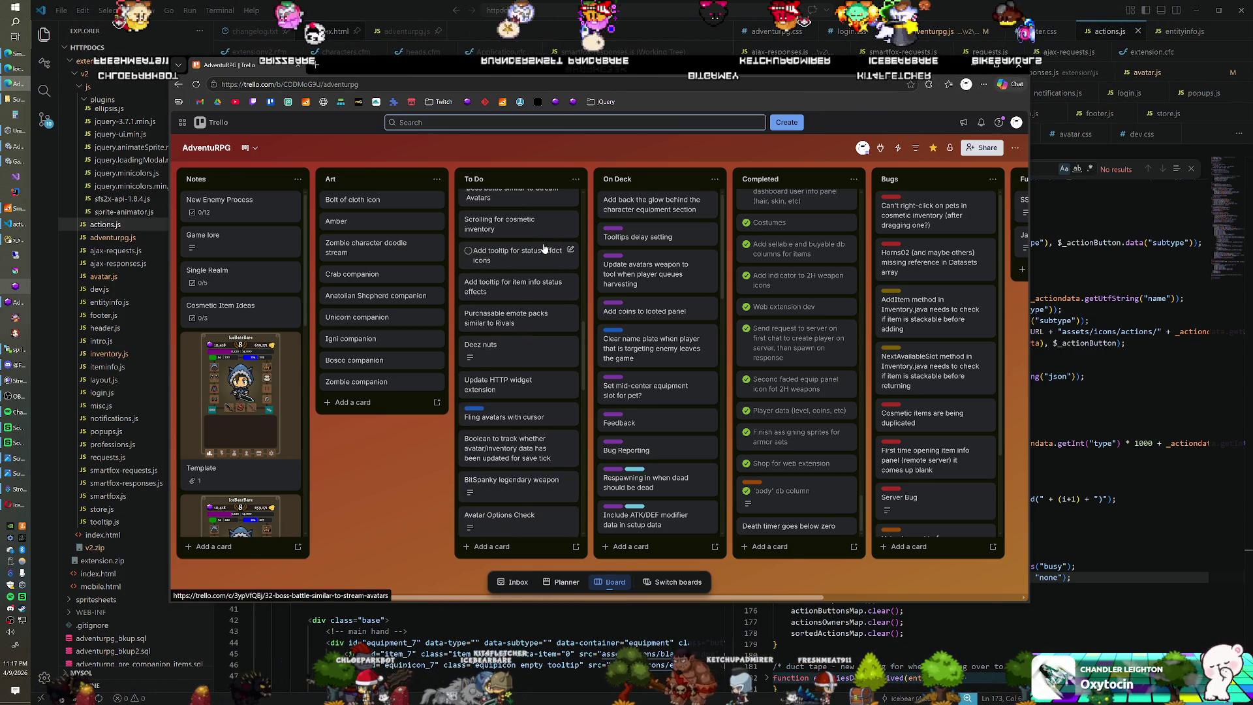
scroll(544, 248, down, 1)
scroll(544, 248, down, 3)
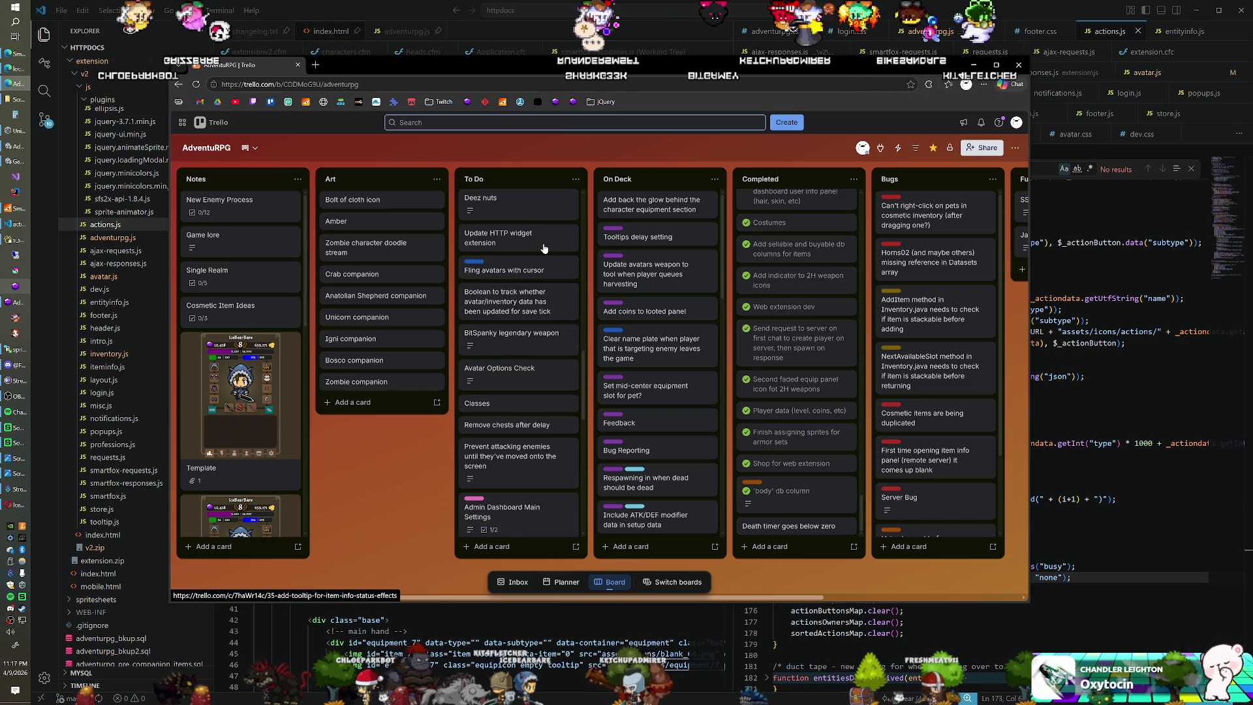
scroll(544, 248, down, 3)
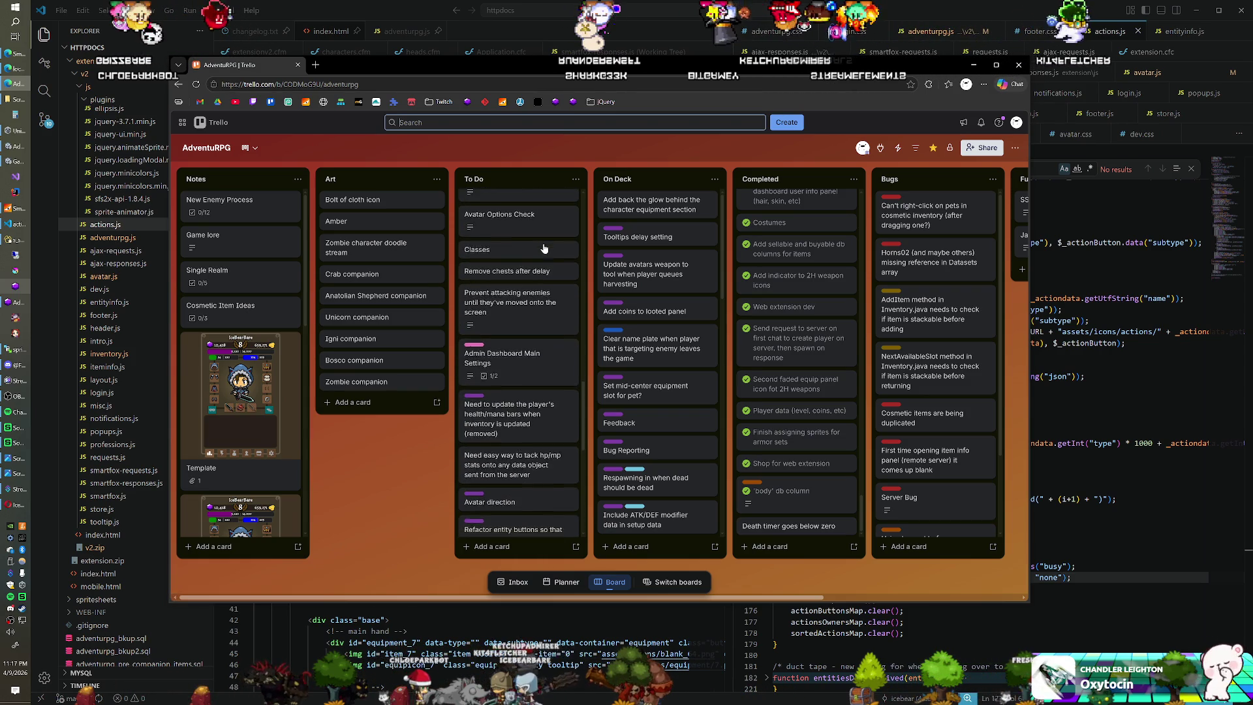
scroll(544, 248, down, 1)
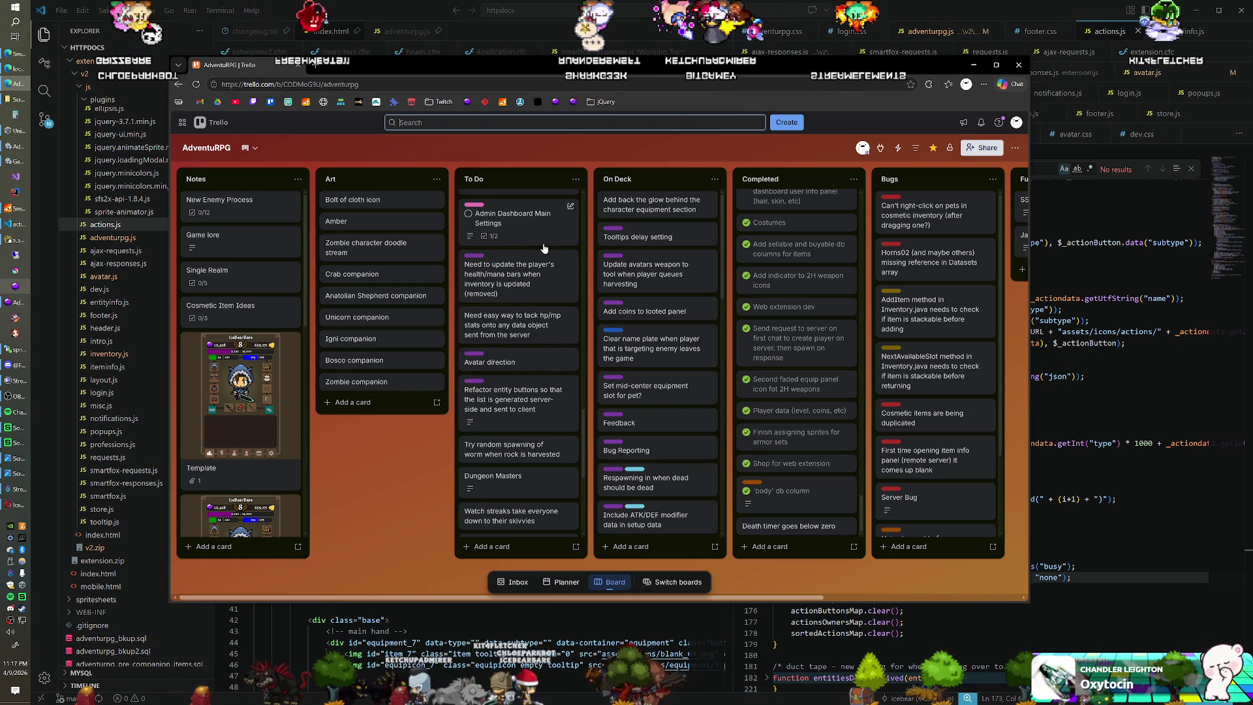
- Drag the 'Refactor entity buttons' card from To Do to just below On Deck's first card
mouse_move(501, 421)
mouse_down()
mouse_move(644, 216)
mouse_move(645, 256)
mouse_up()
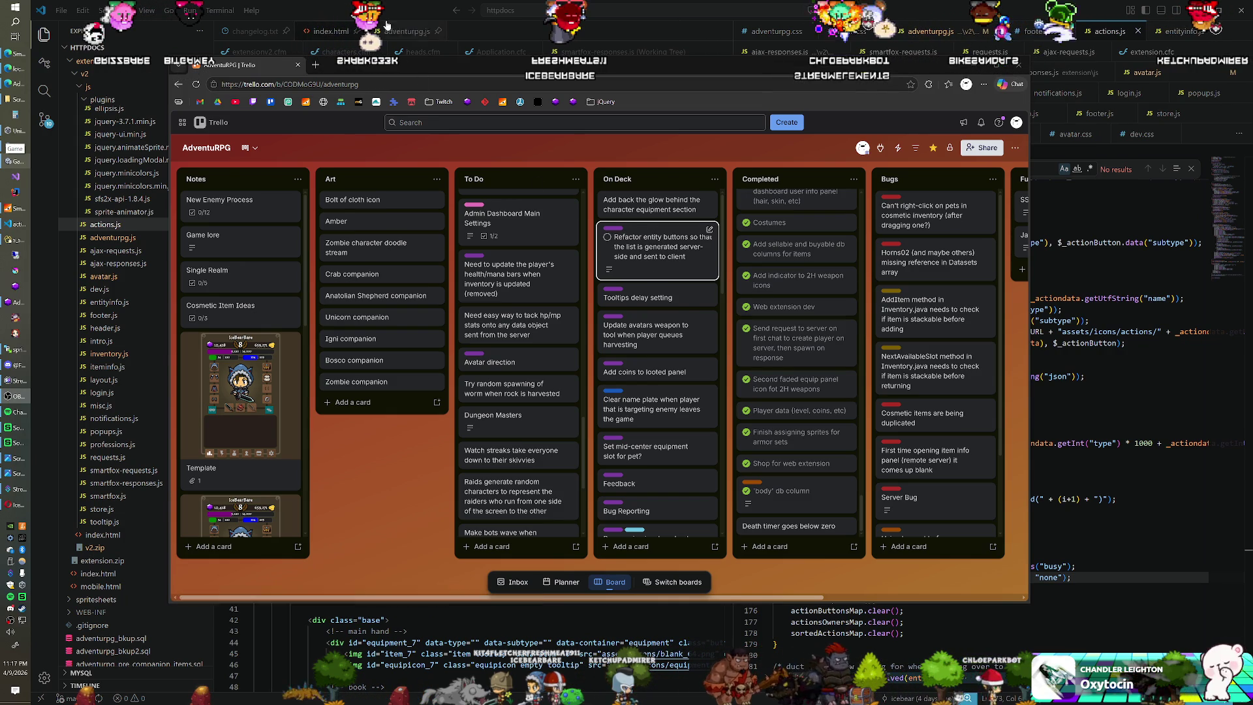
click(385, 15)
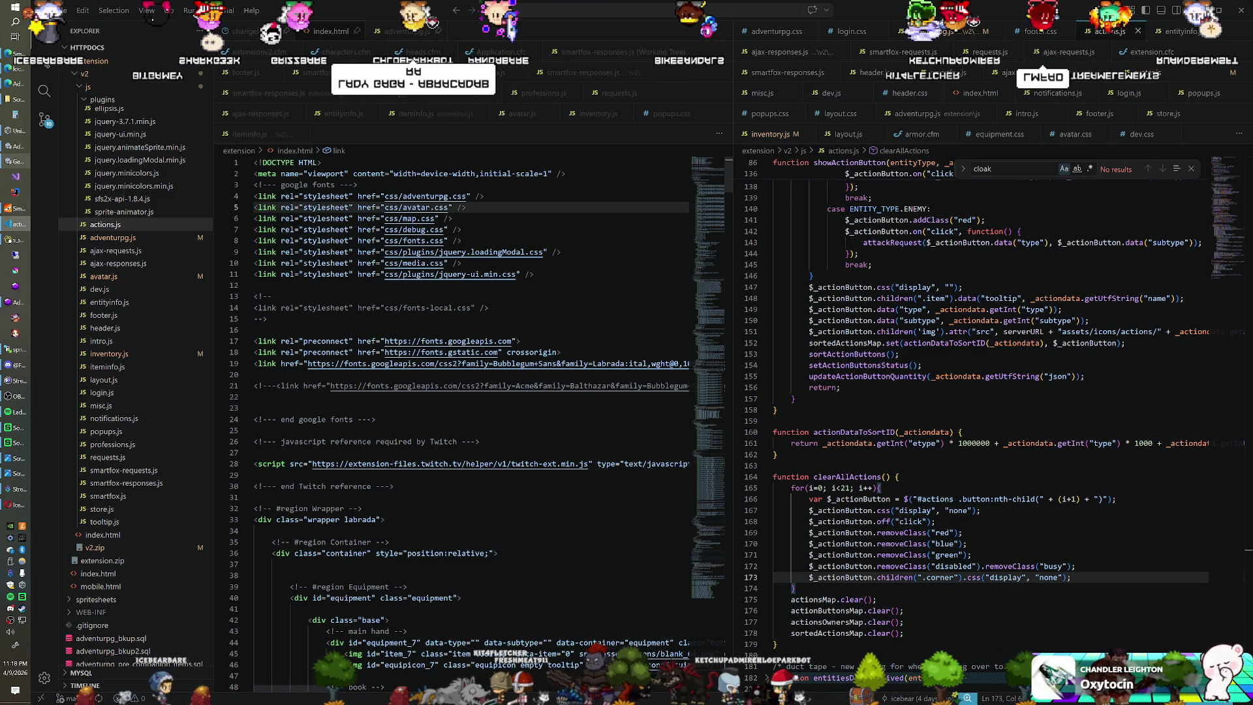
click(561, 252)
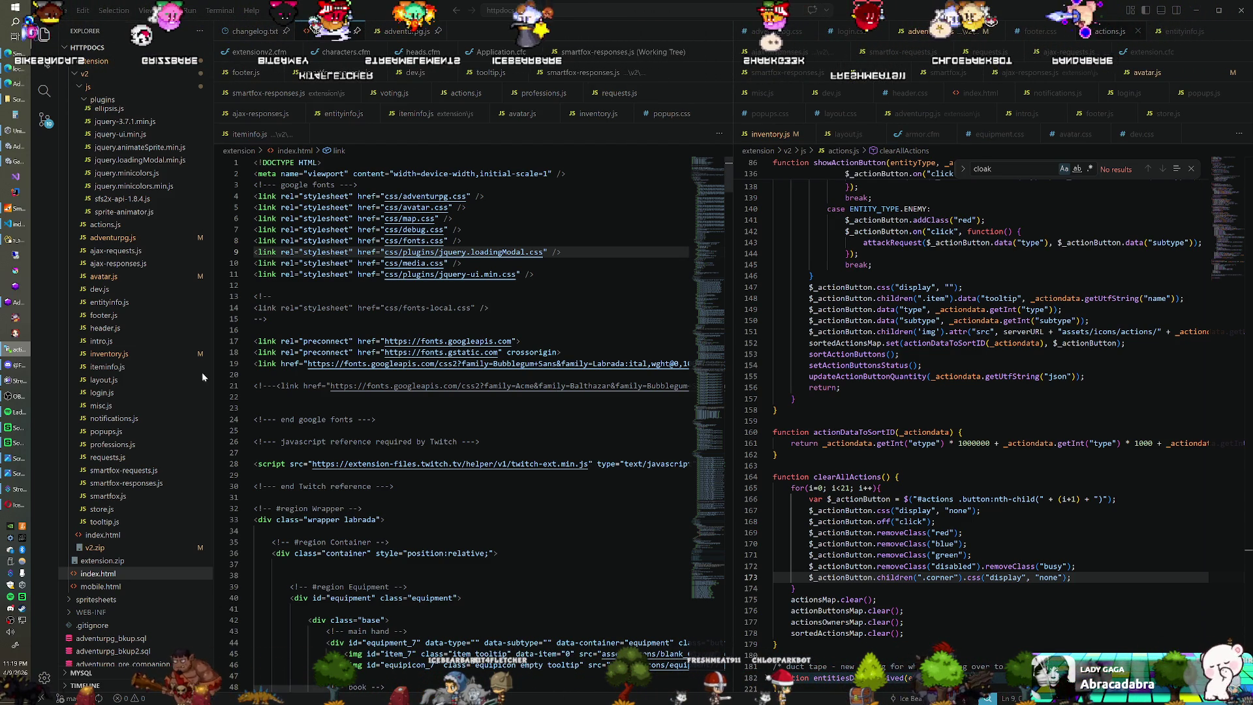
- Open the s_enemy_subtypes table in Navicat and start editing Grey Dragon's json value
click(25, 223)
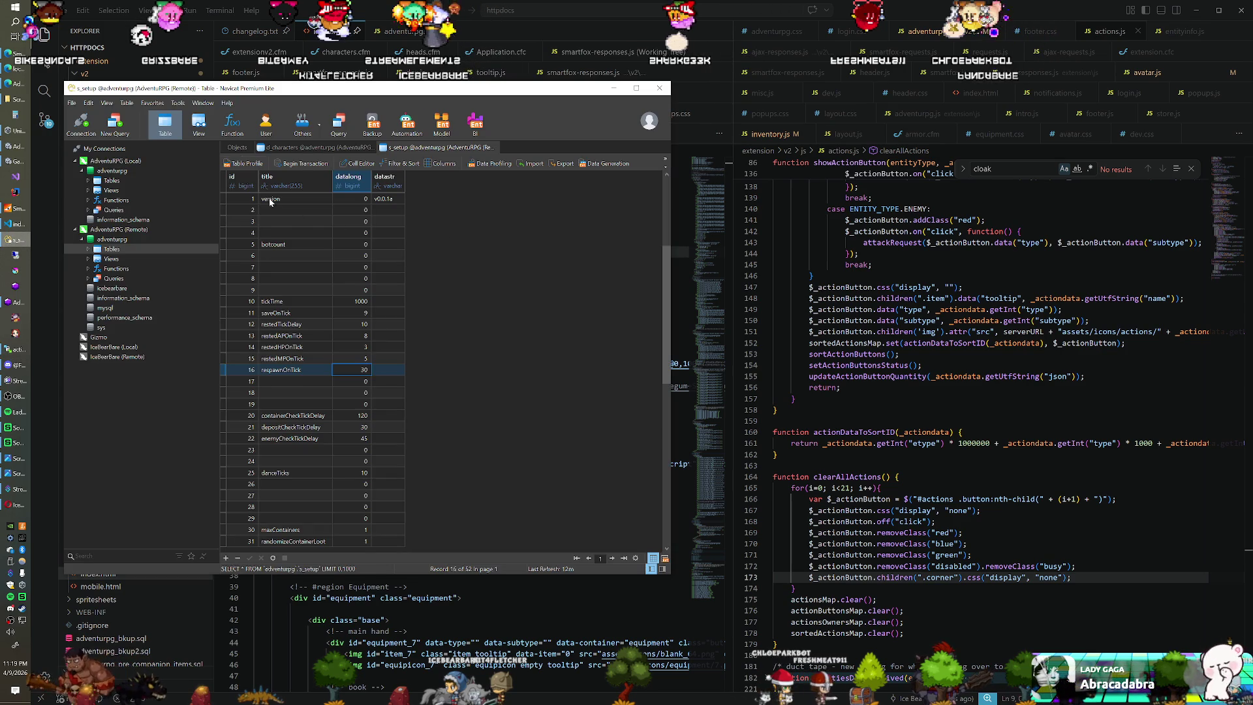
click(234, 148)
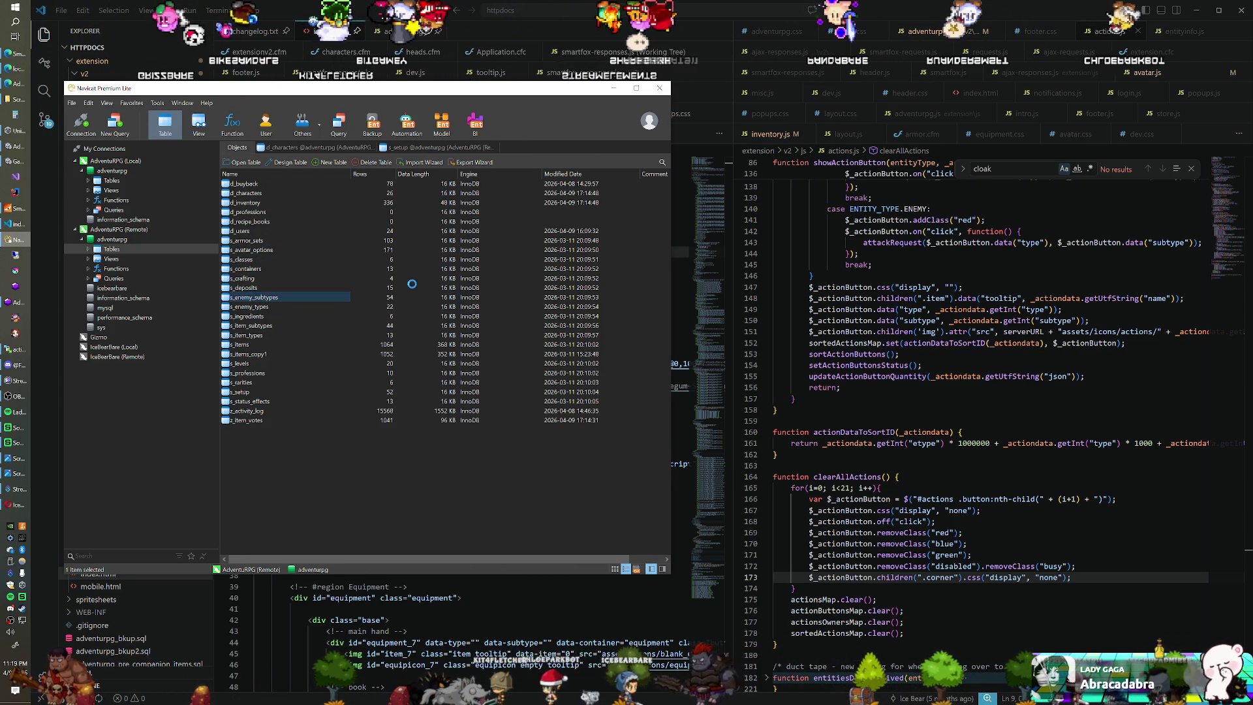
double_click(253, 298)
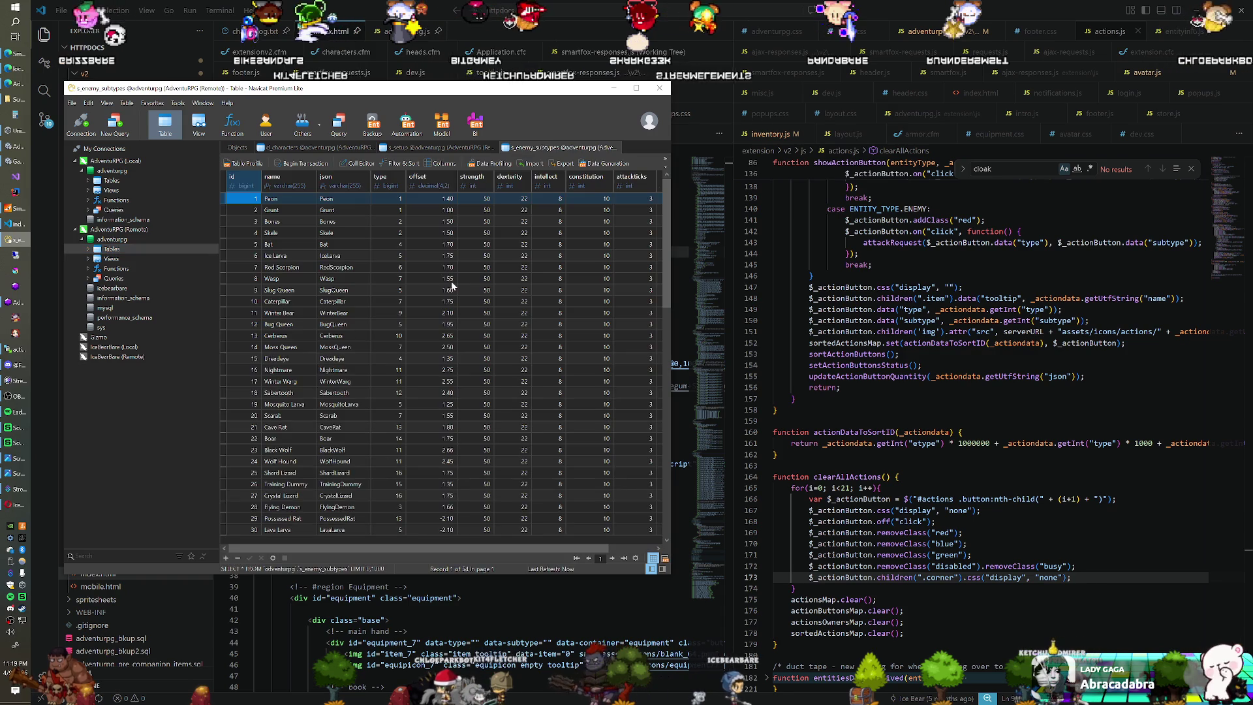
key(Down)
key(Down)
key(Down)
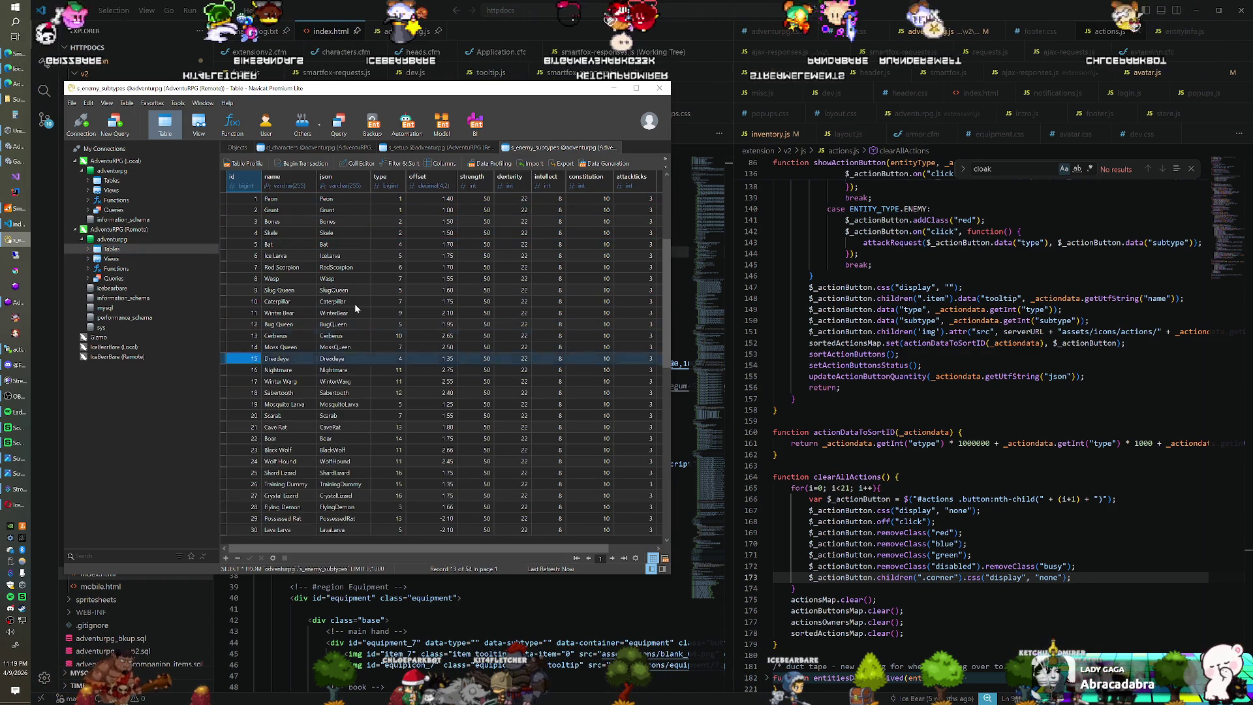
key(Down)
key(Down)
key(Down)
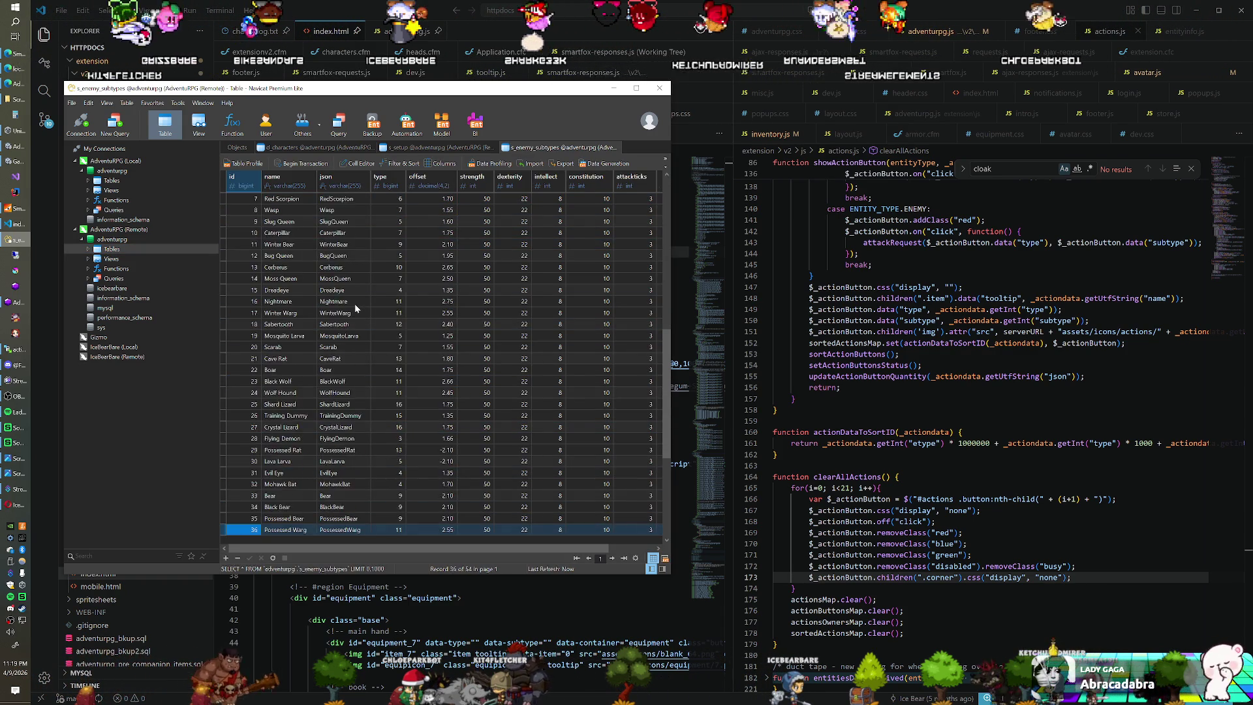
key(Down)
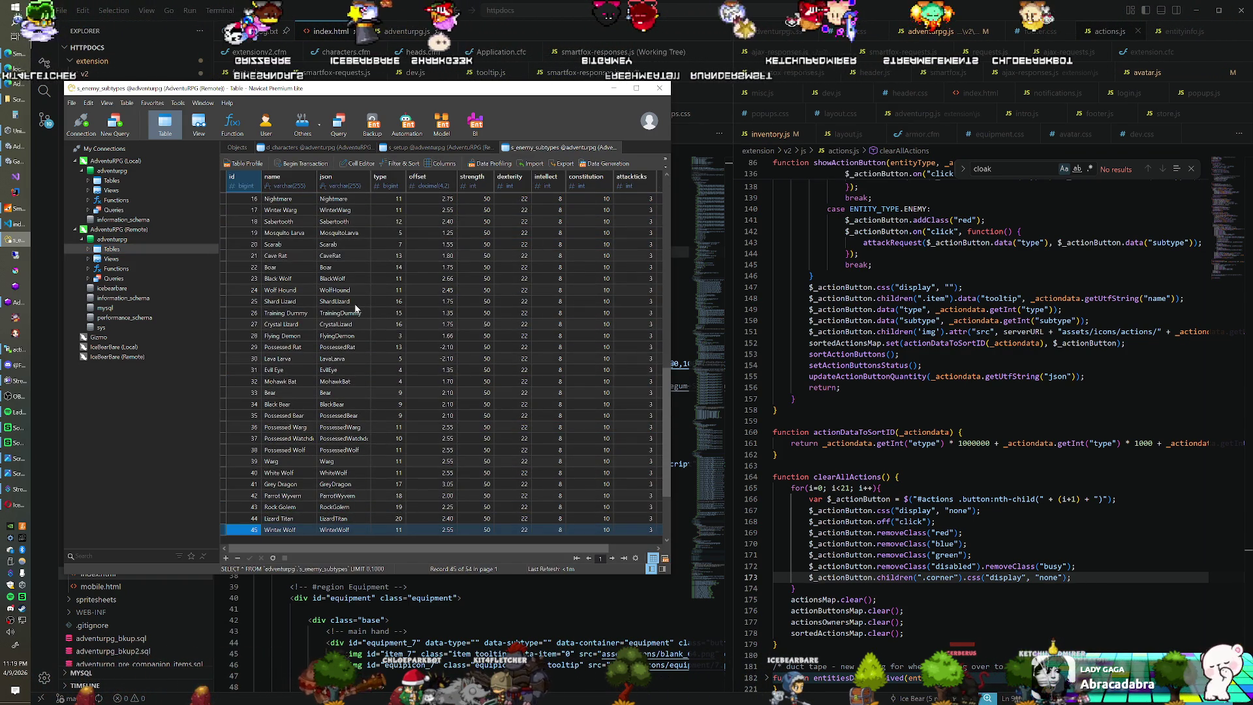
double_click(355, 482)
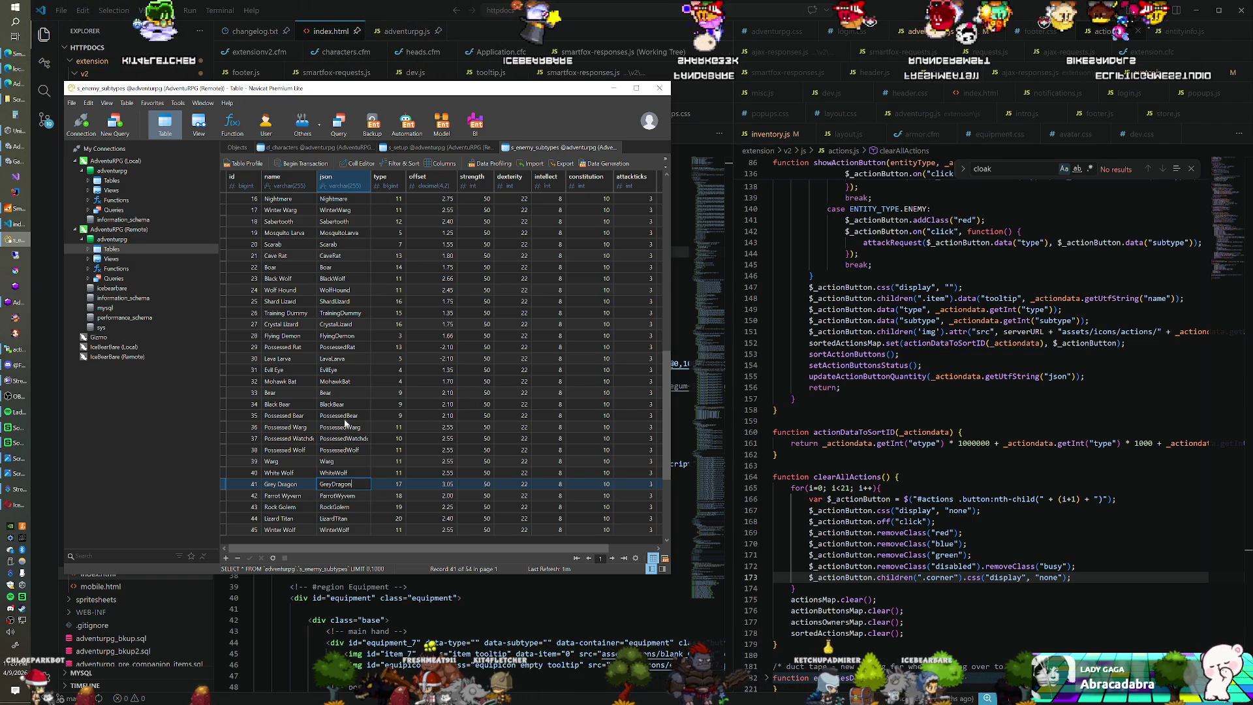
- Check the nearby enemy rows, then cancel the Grey Dragon json edit, leaving it unchanged
key(Down)
key(Down)
key(Down)
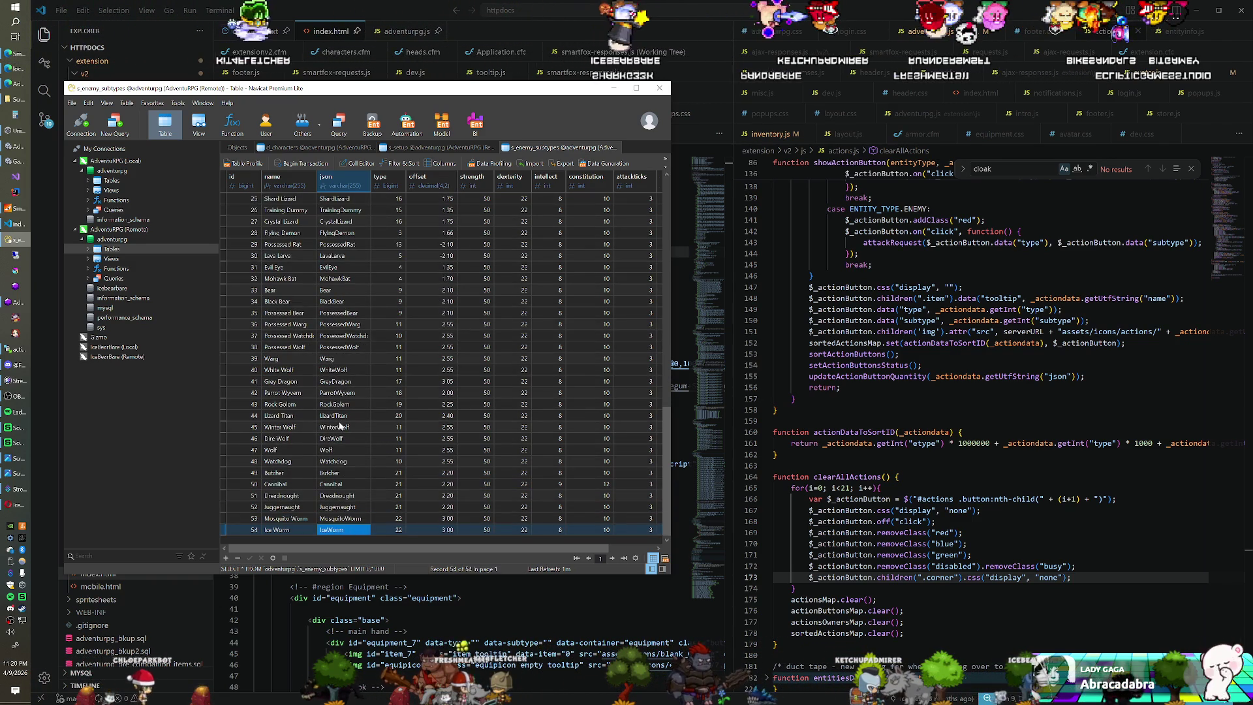
key(Up)
key(Up)
key(Up)
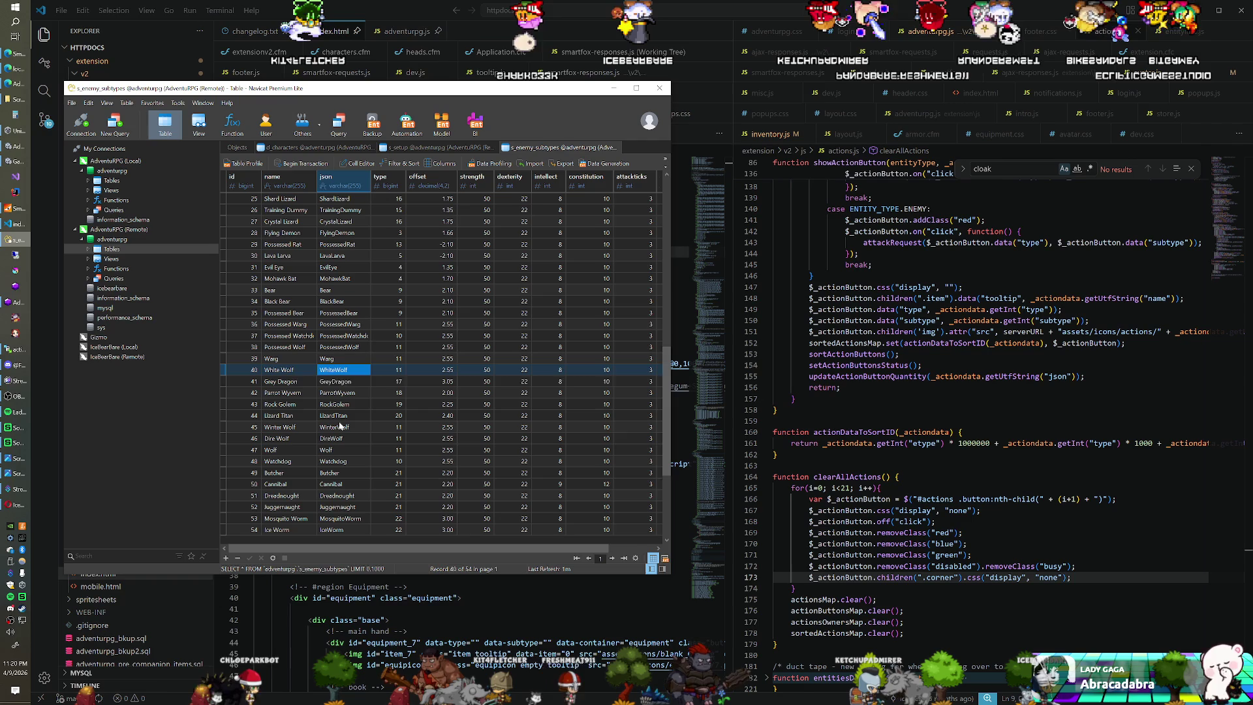
key(Down)
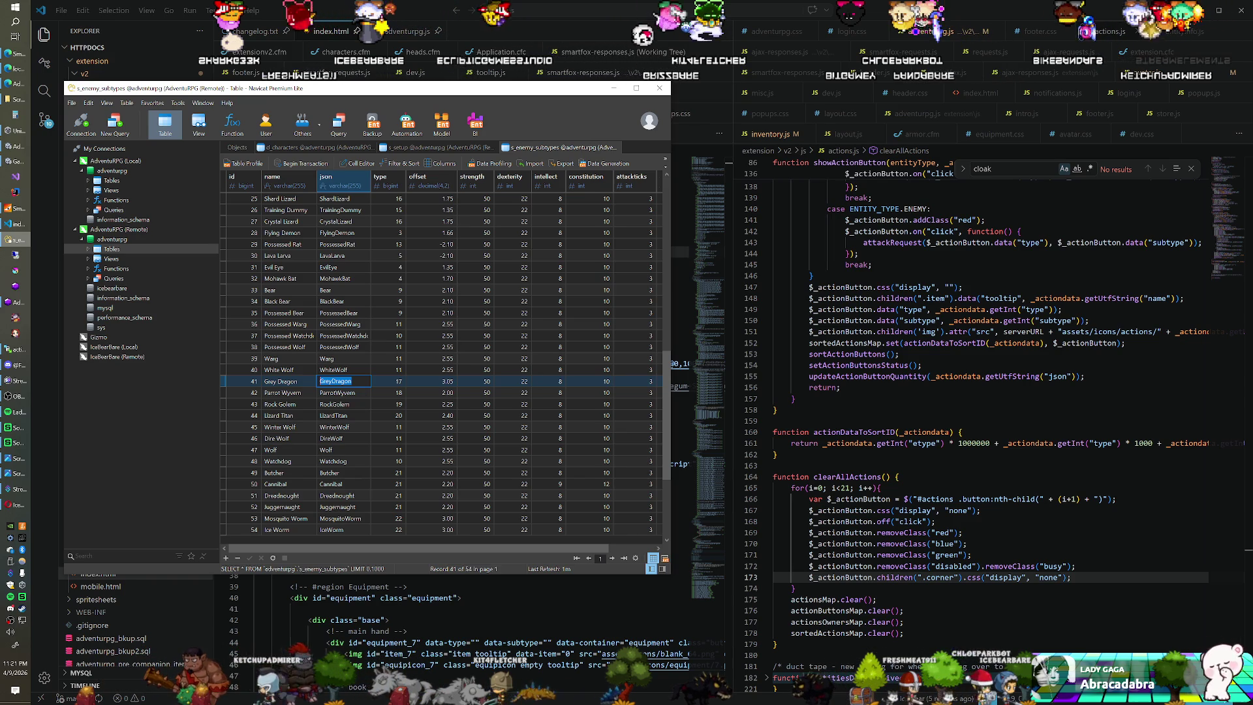
key(Escape)
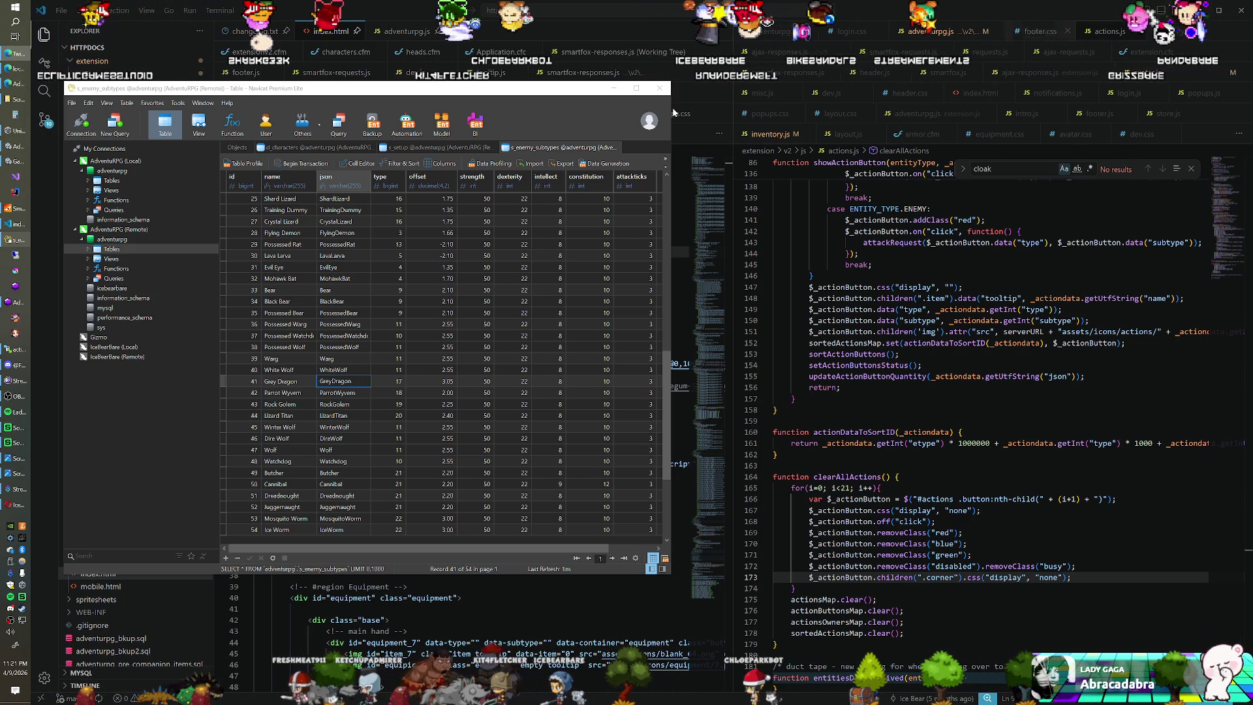
click(14, 84)
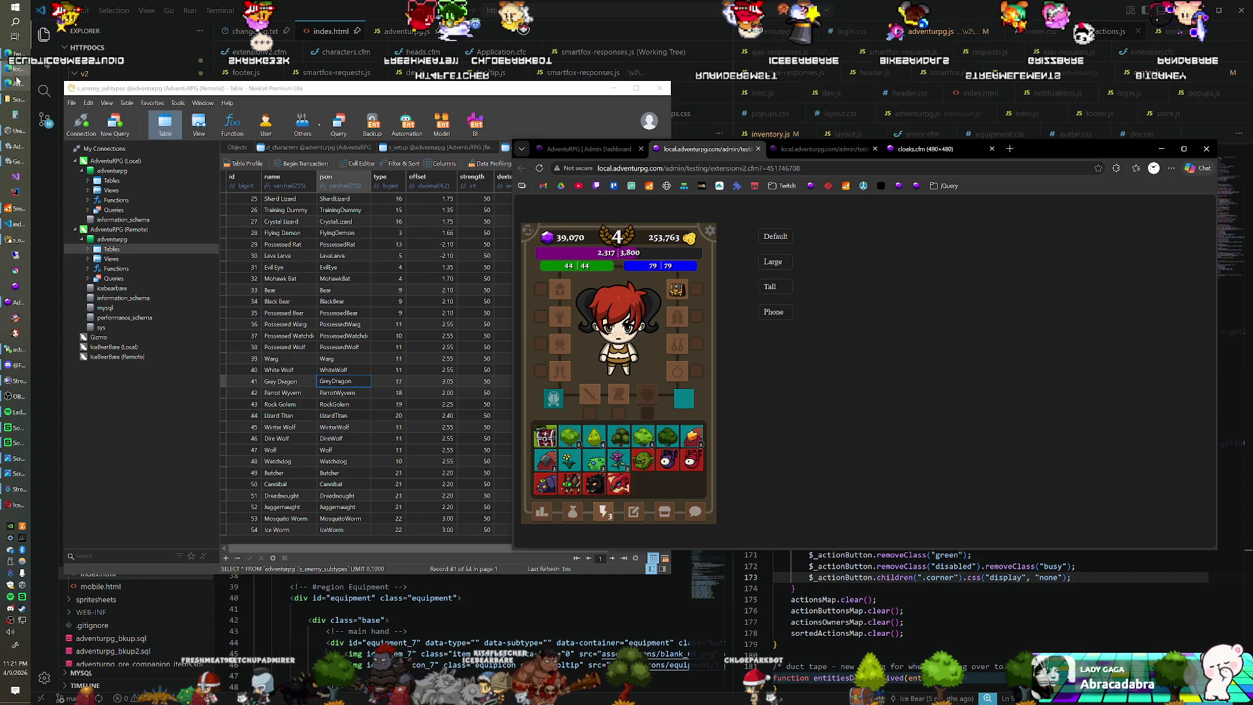
- Add a card about hair showing through a helmet while a potion is active to the top of Bugs
click(16, 88)
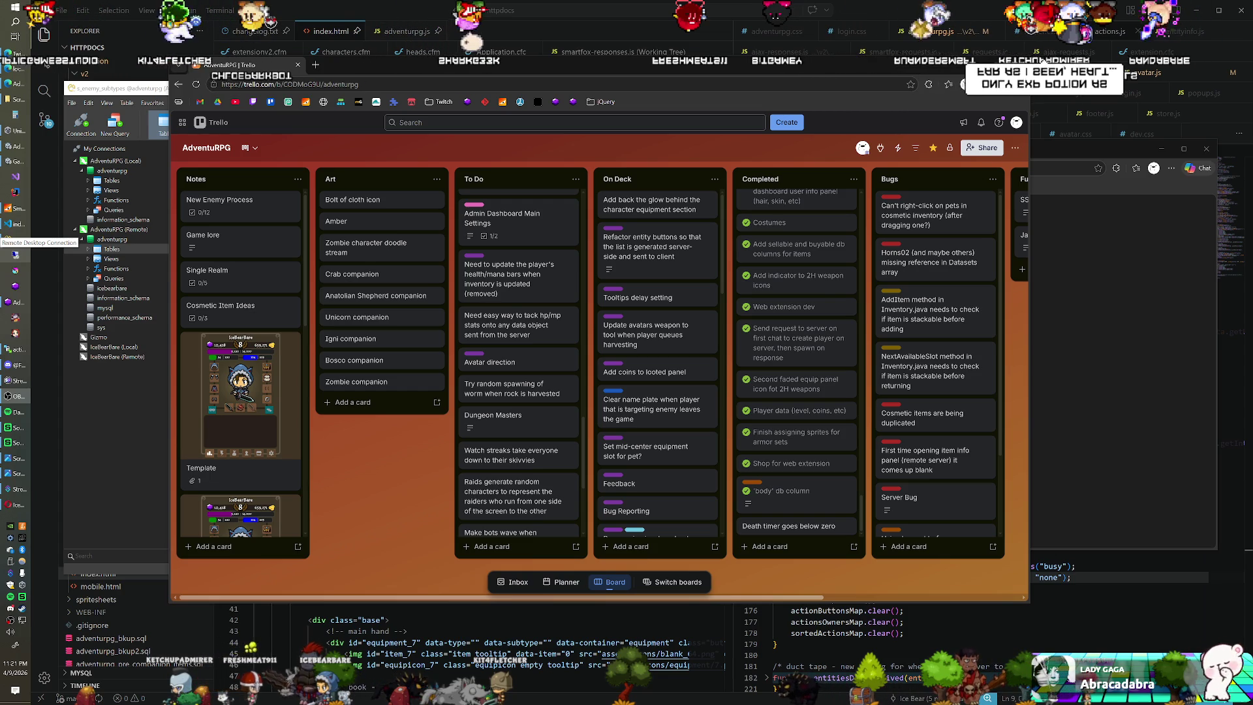
click(632, 546)
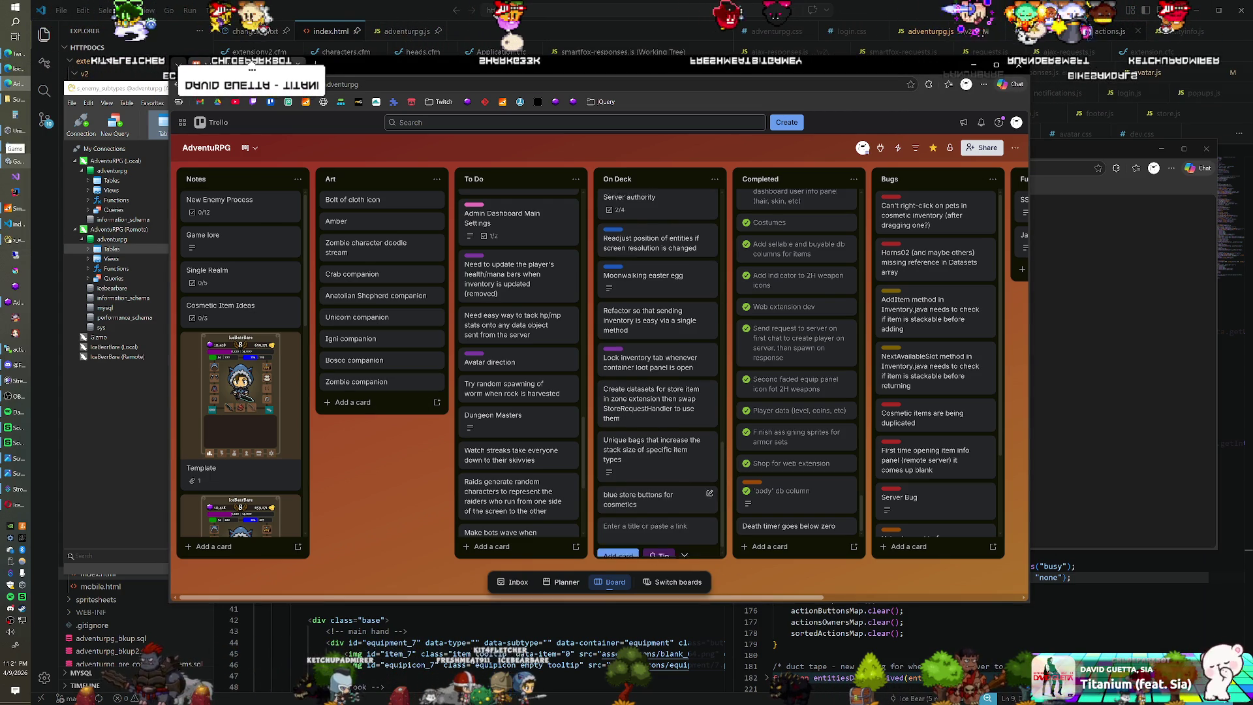
key(ctrl+v)
key(Return)
mouse_move(660, 480)
mouse_down()
mouse_move(714, 336)
mouse_move(926, 212)
mouse_up()
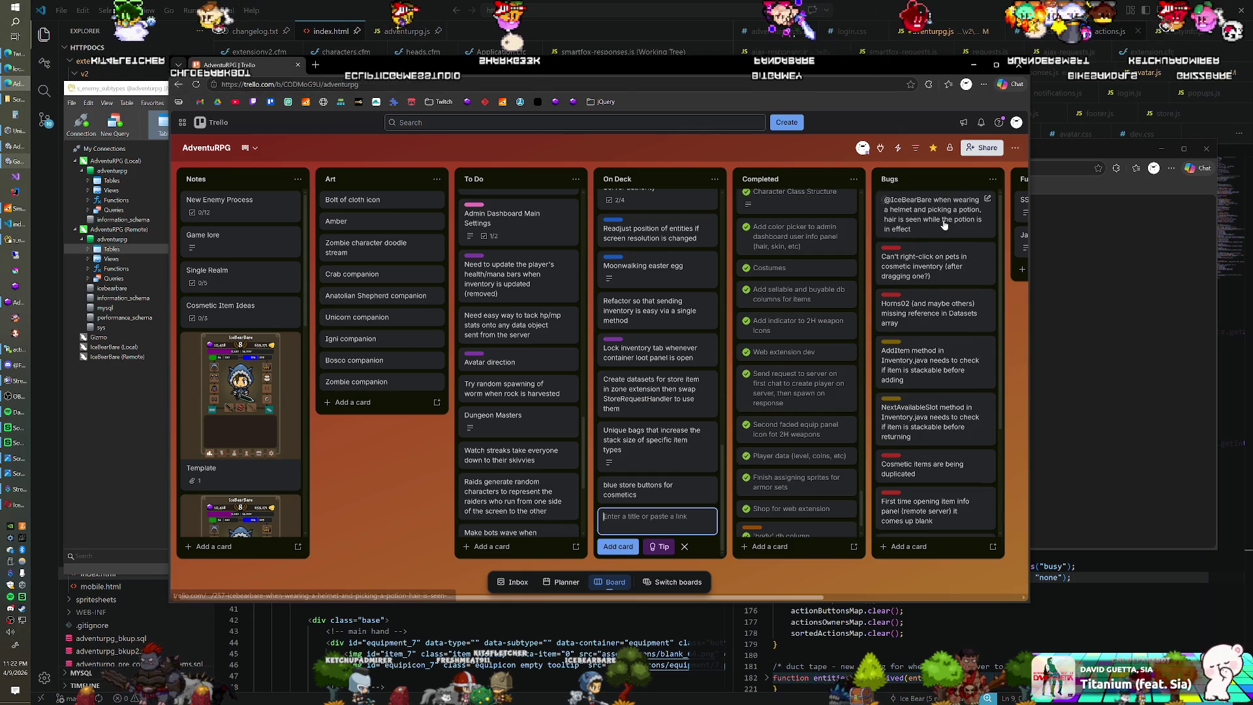
click(926, 210)
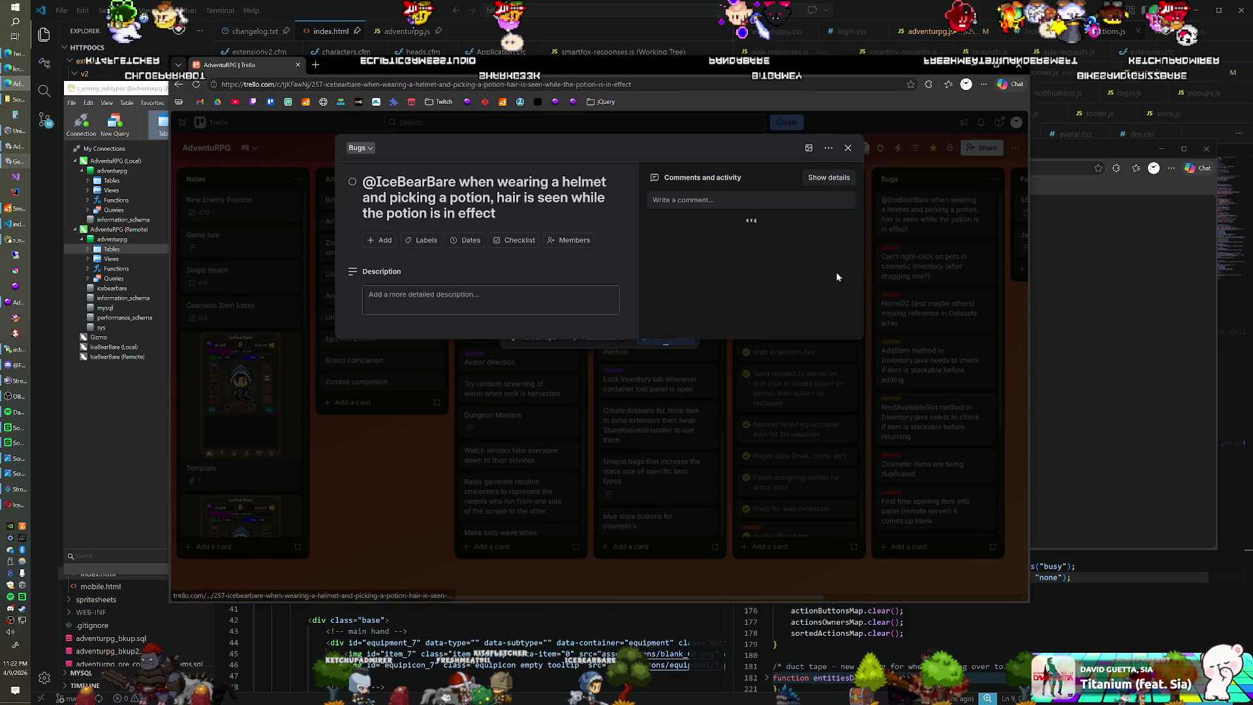
- Label the helmet-and-potion hair bug card with the red Bug (Major) label
click(443, 241)
click(457, 356)
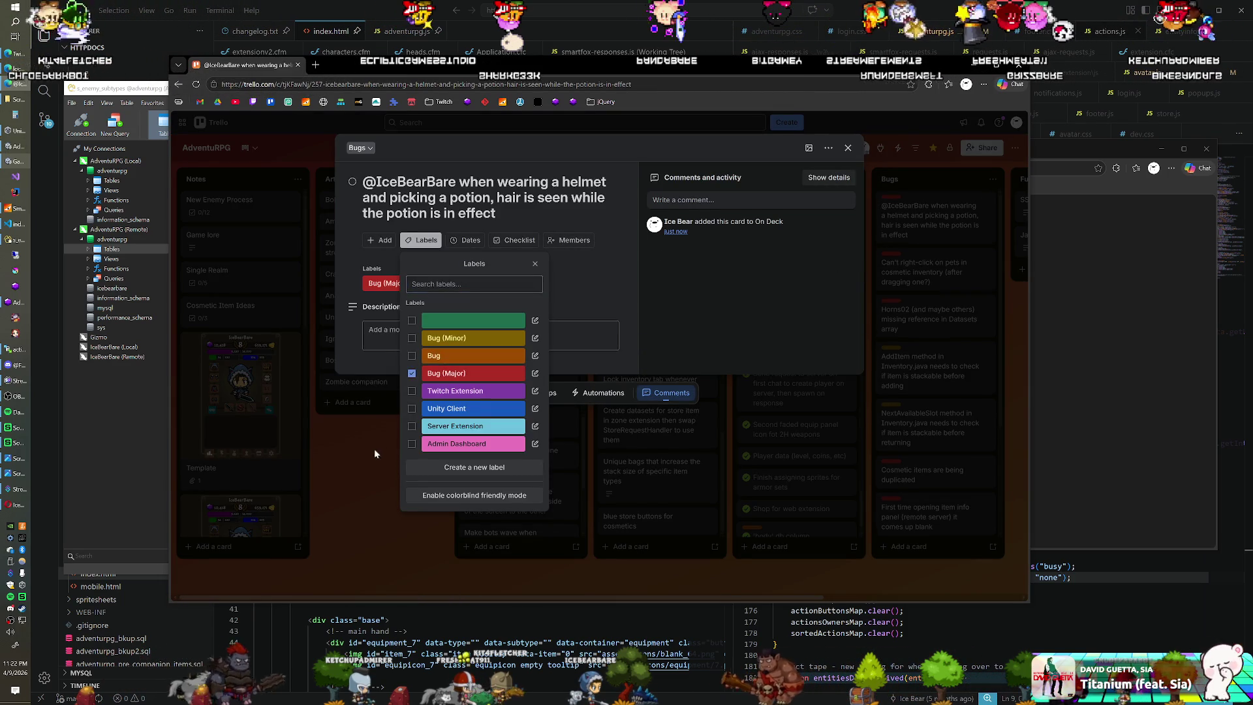
click(367, 451)
click(368, 452)
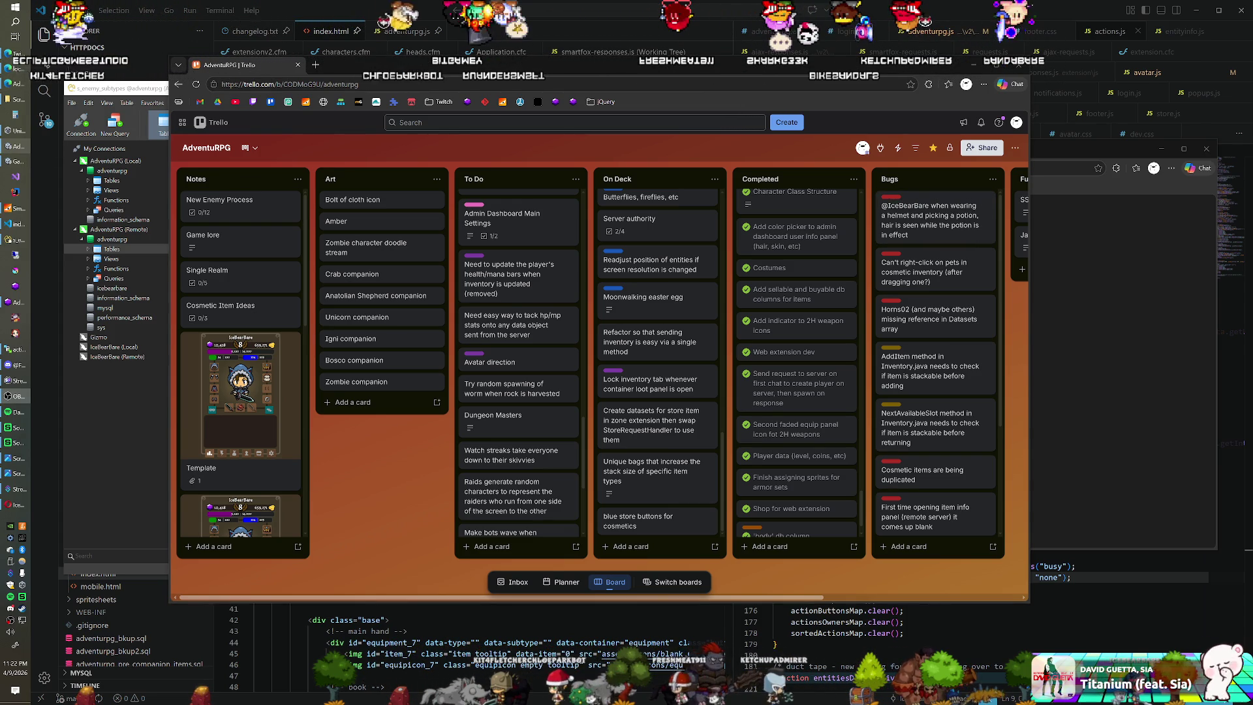
click(914, 215)
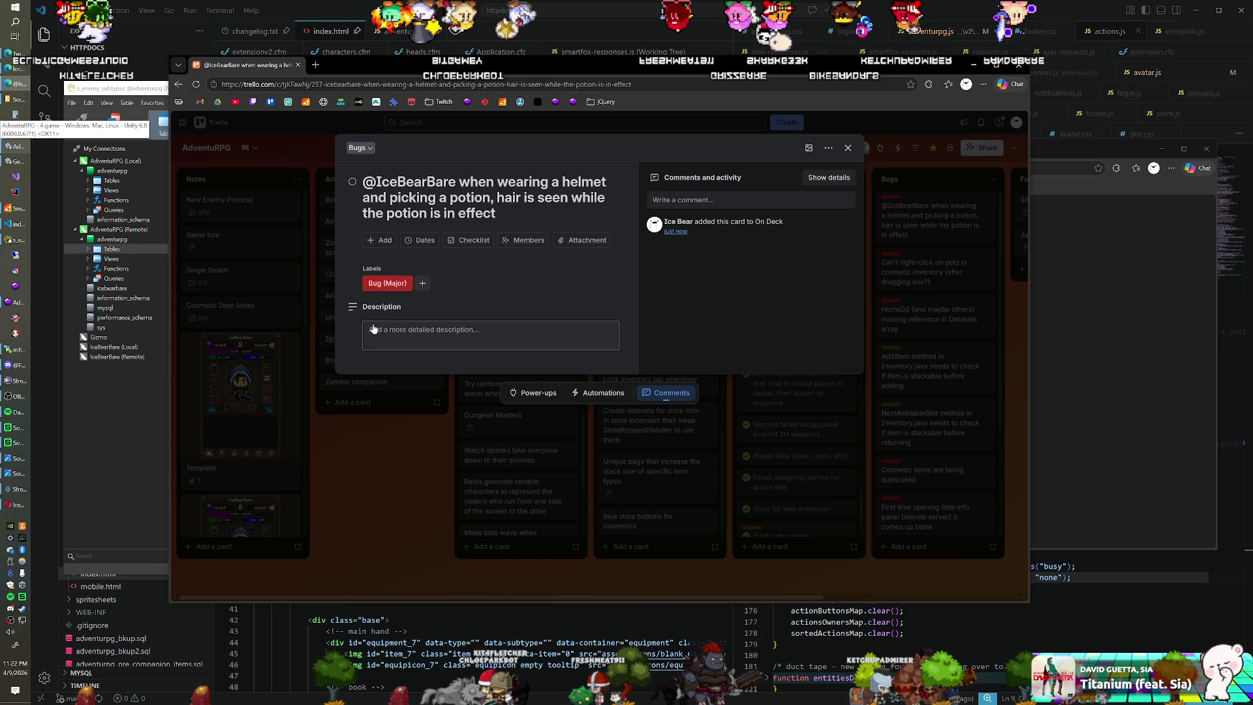
- Describe the bug: only the exp potion triggers it; health and mana potions are okay
click(378, 332)
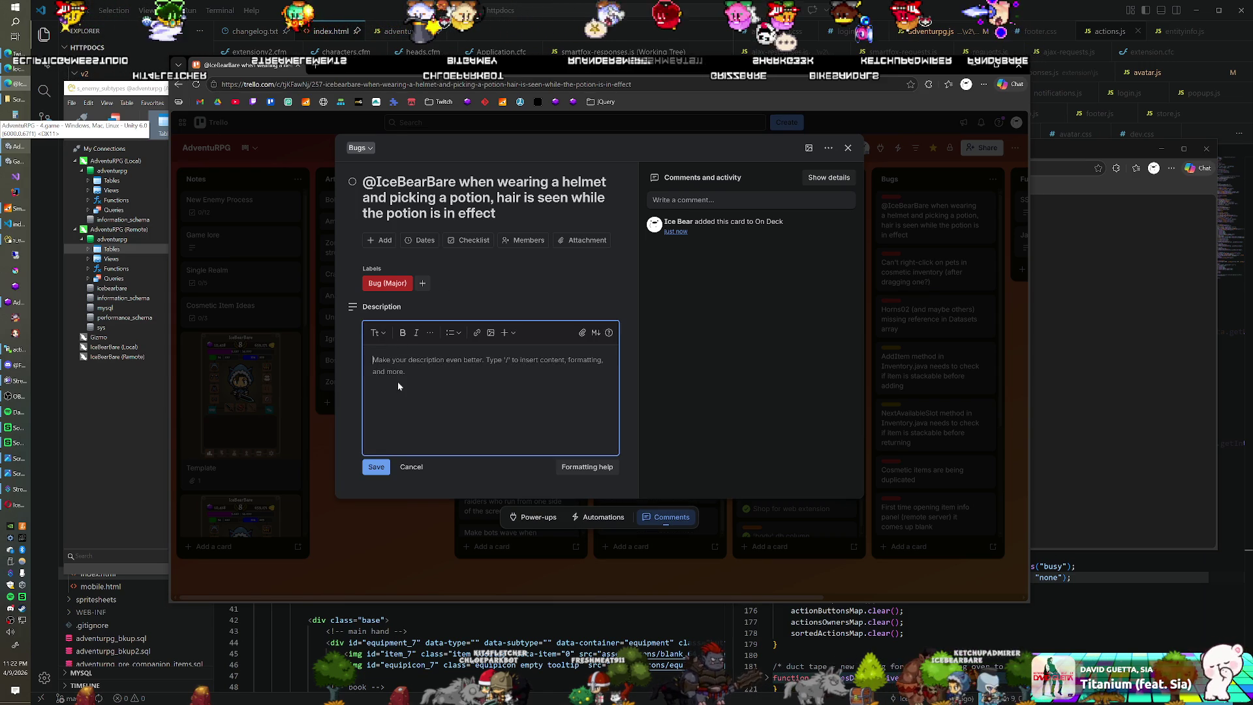
click(376, 467)
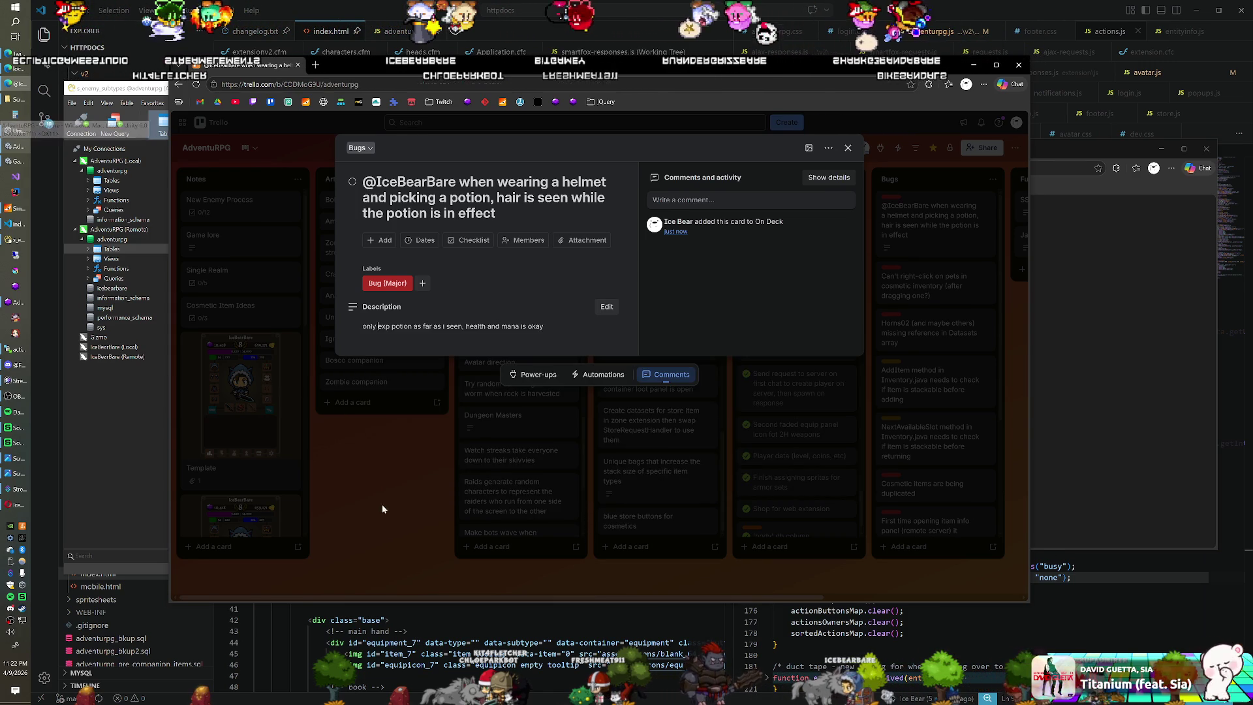
click(378, 504)
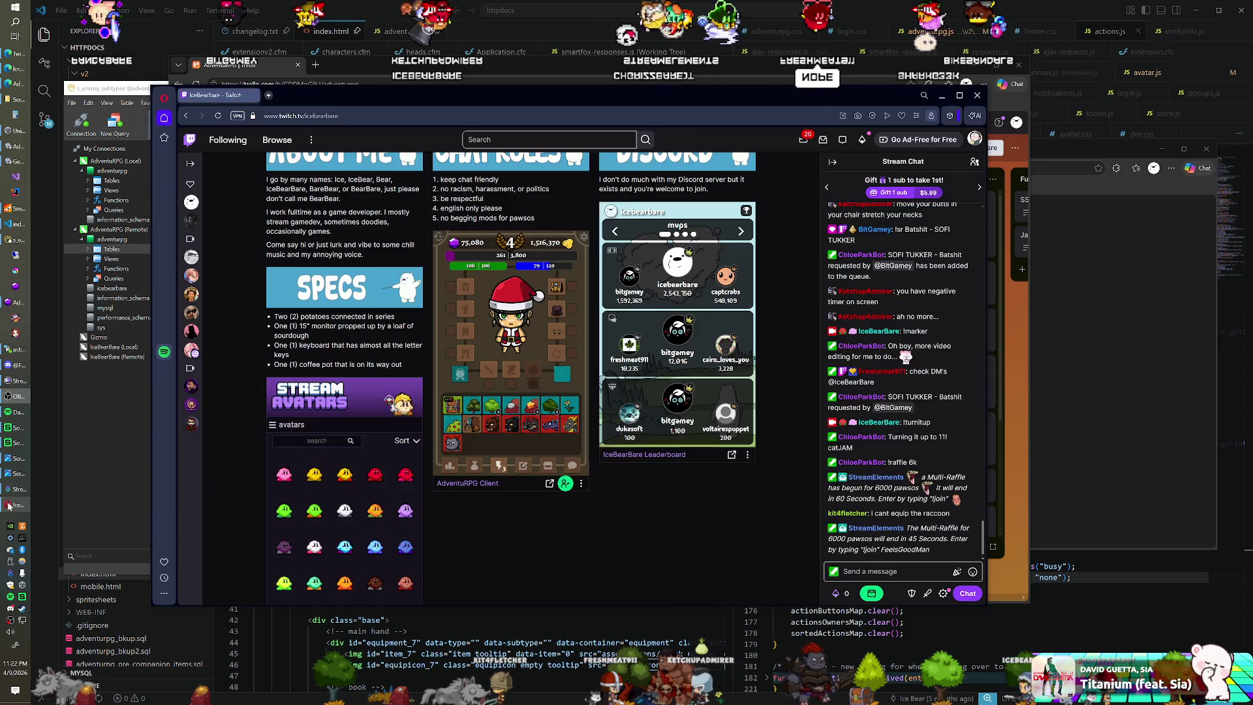
click(19, 505)
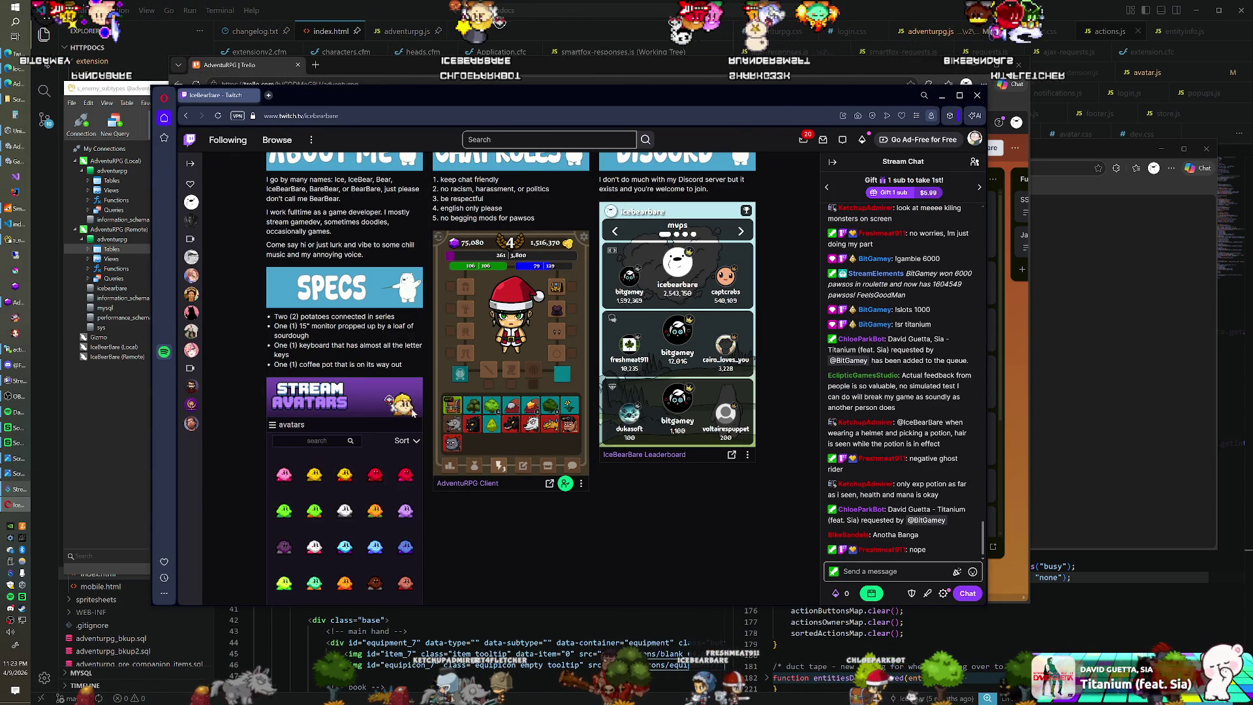
- Add 'Button to spawn in a specific entity at will for testing' at the top of On Deck
click(380, 69)
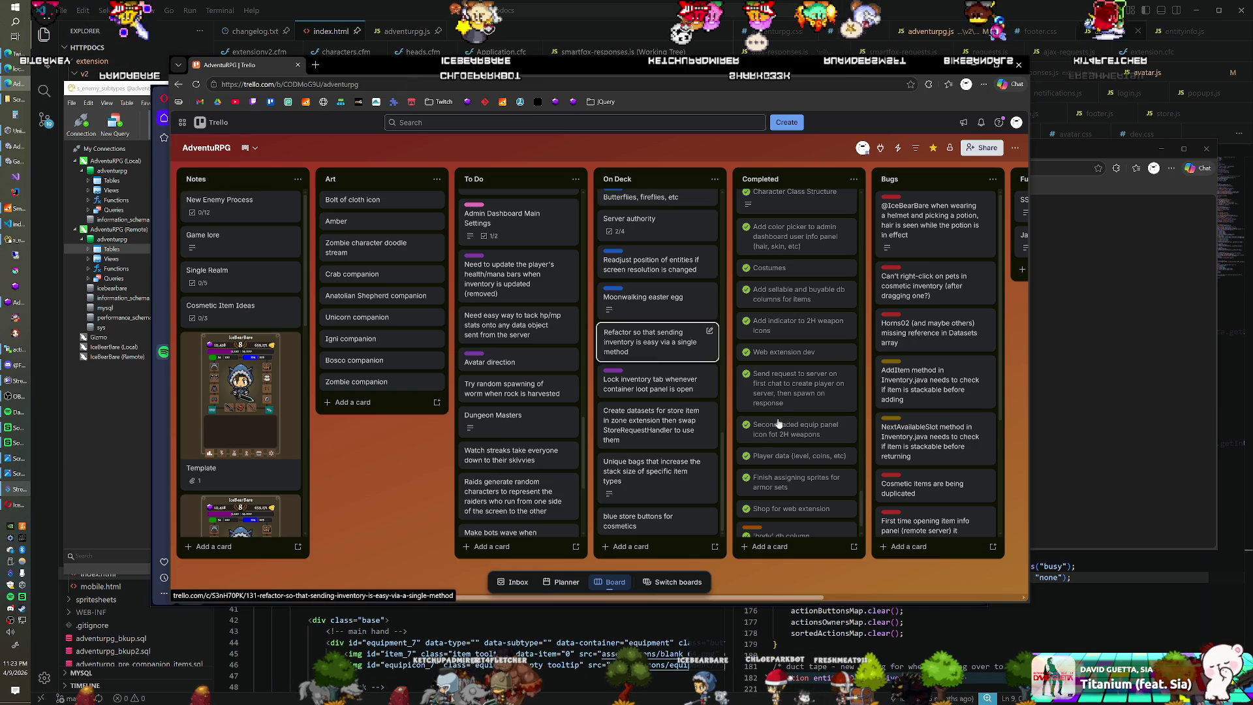
click(641, 553)
text(Button to spa)
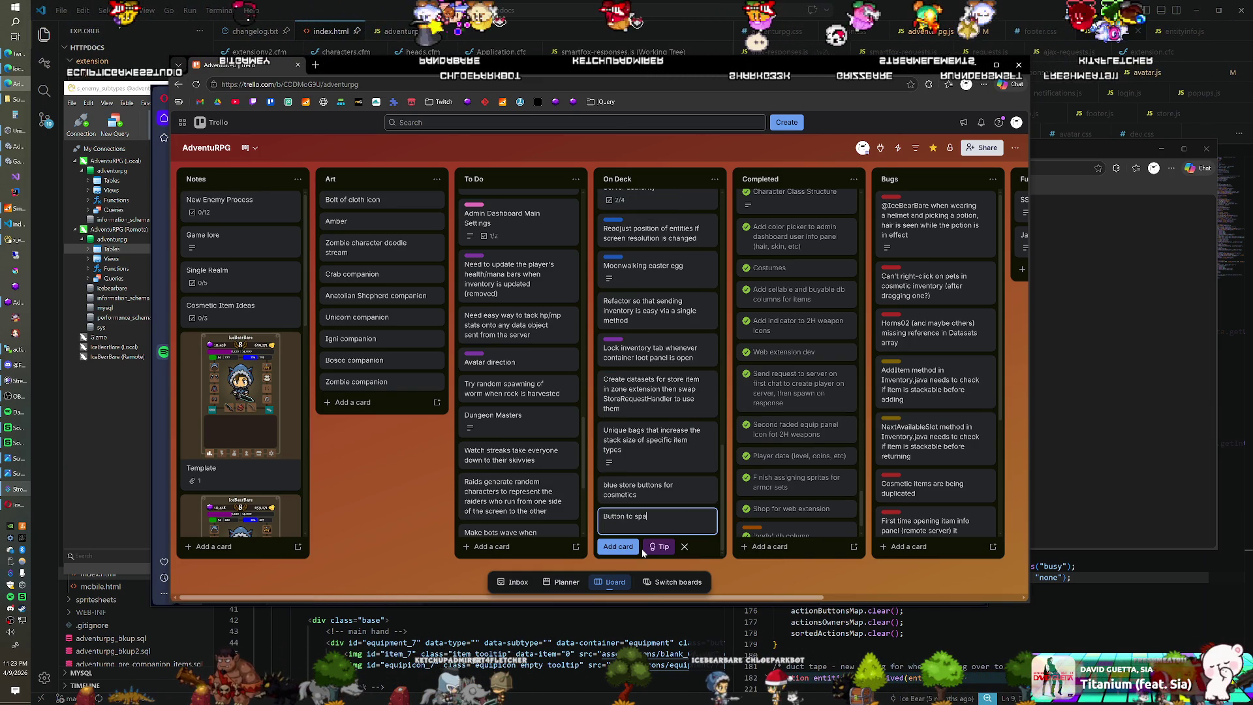
text(wn in a specif)
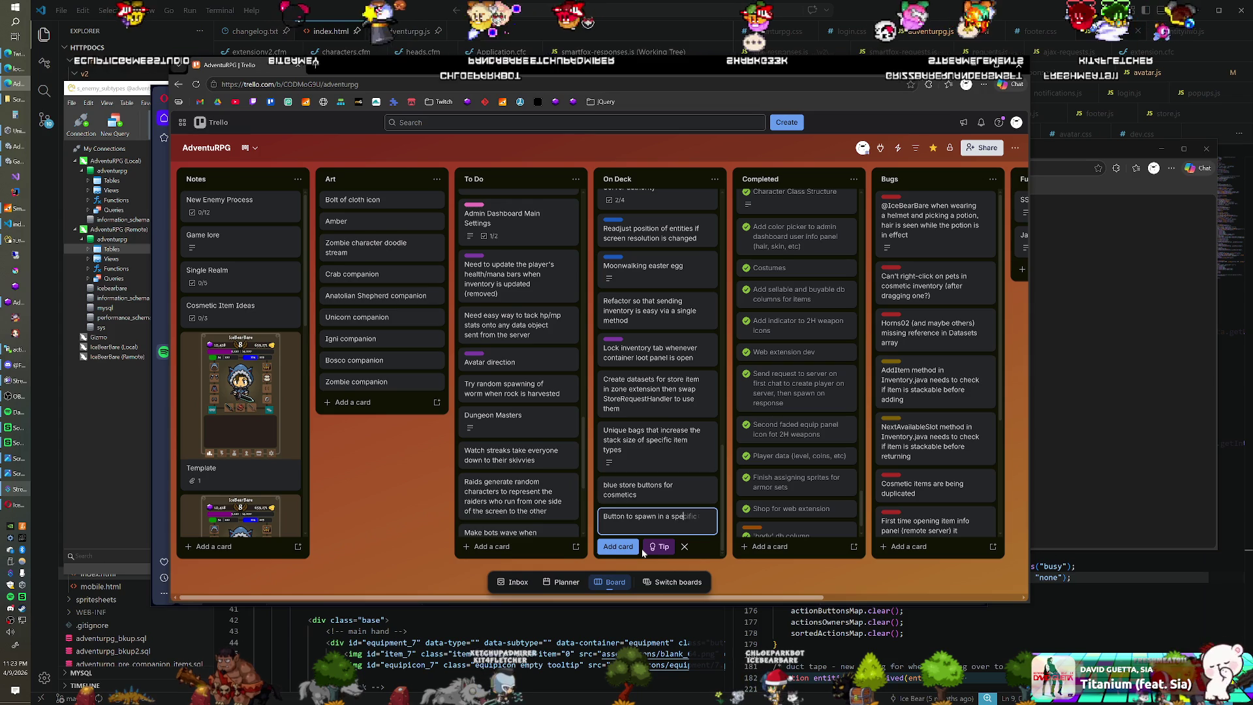
text(ic ene)
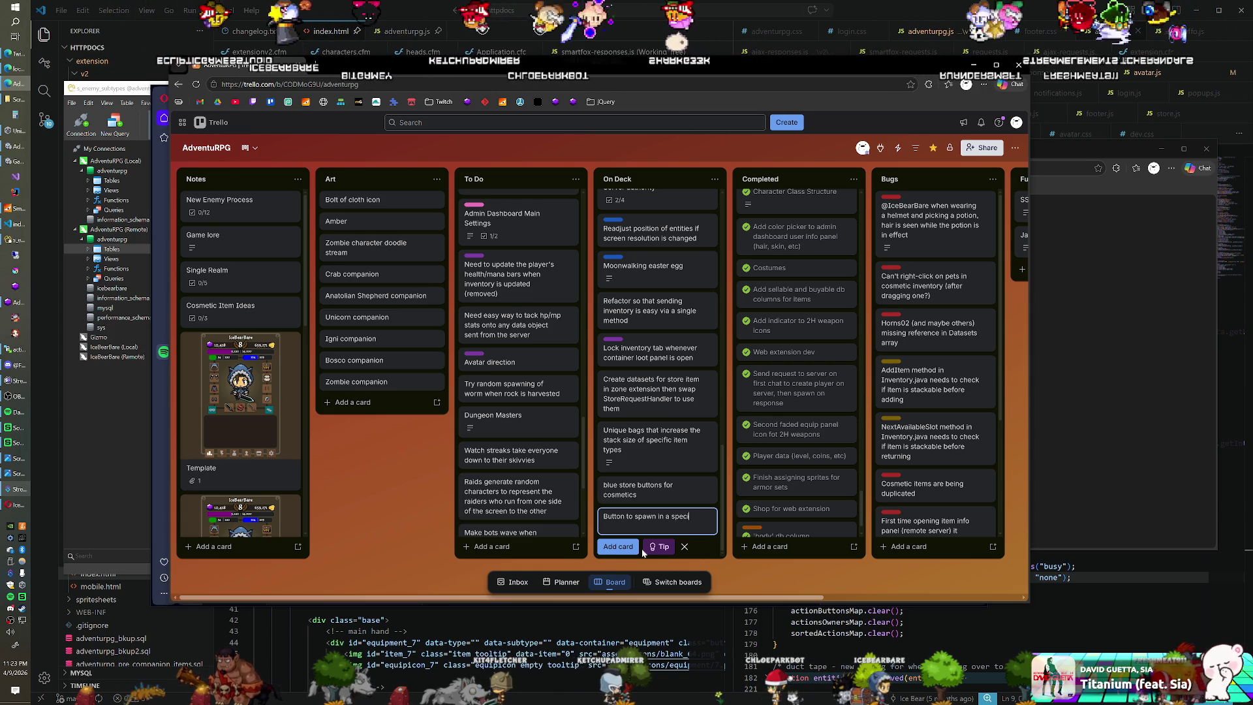
text(my at wil)
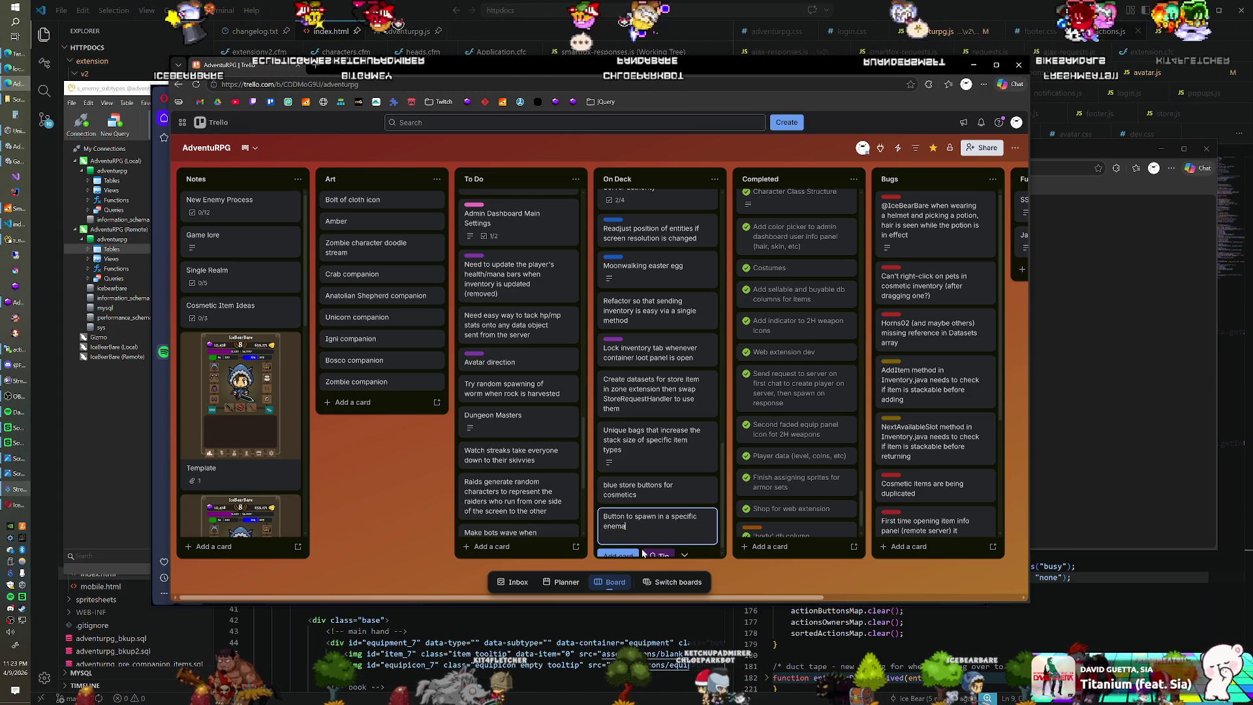
text(l for)
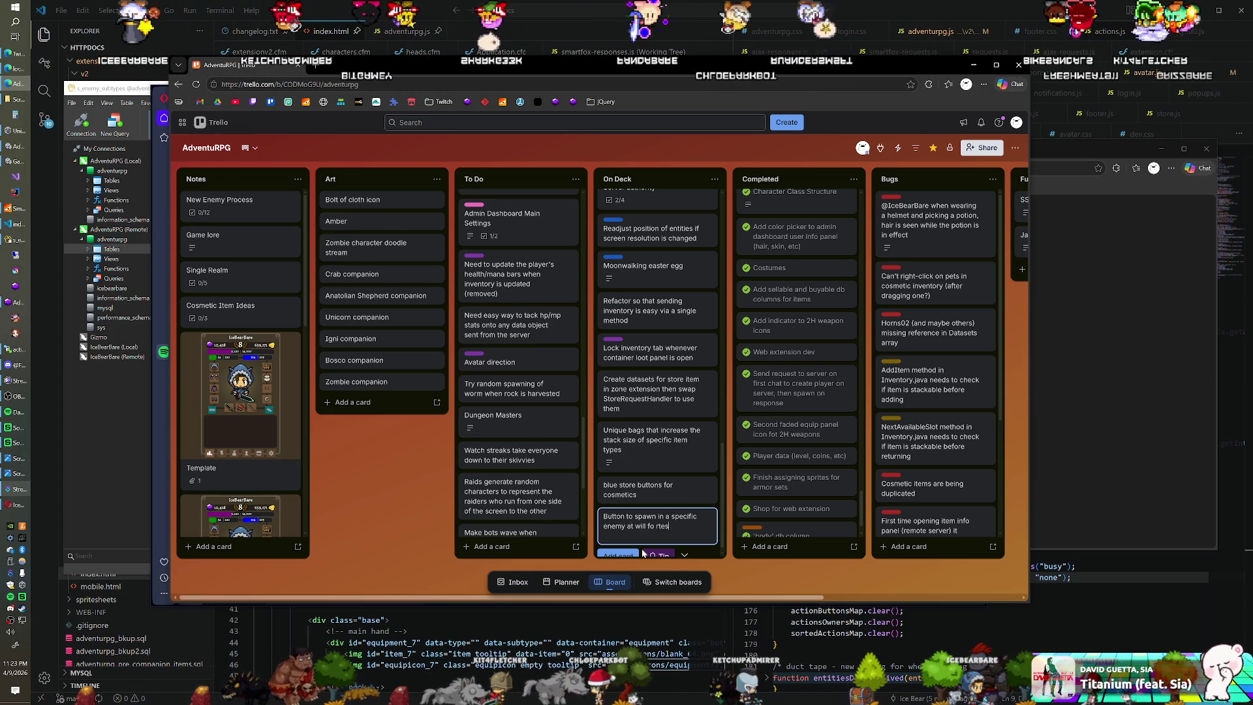
text( testing)
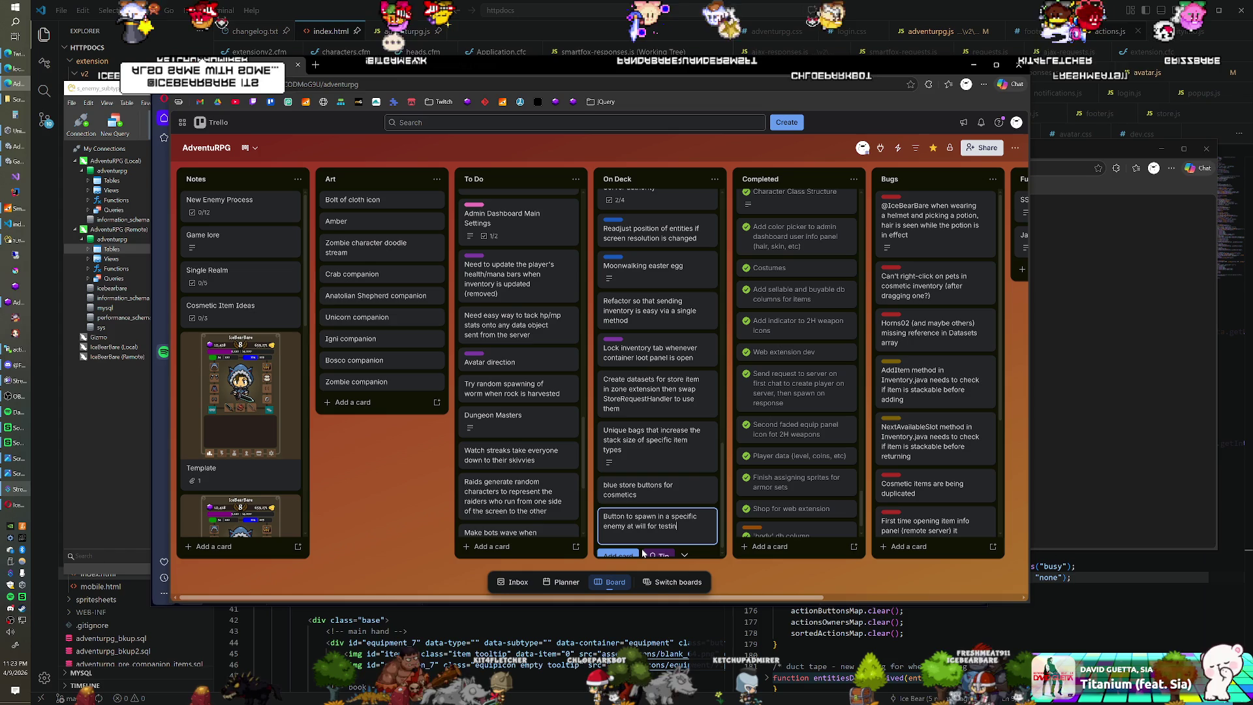
key(Left)
key(Left)
key(Left)
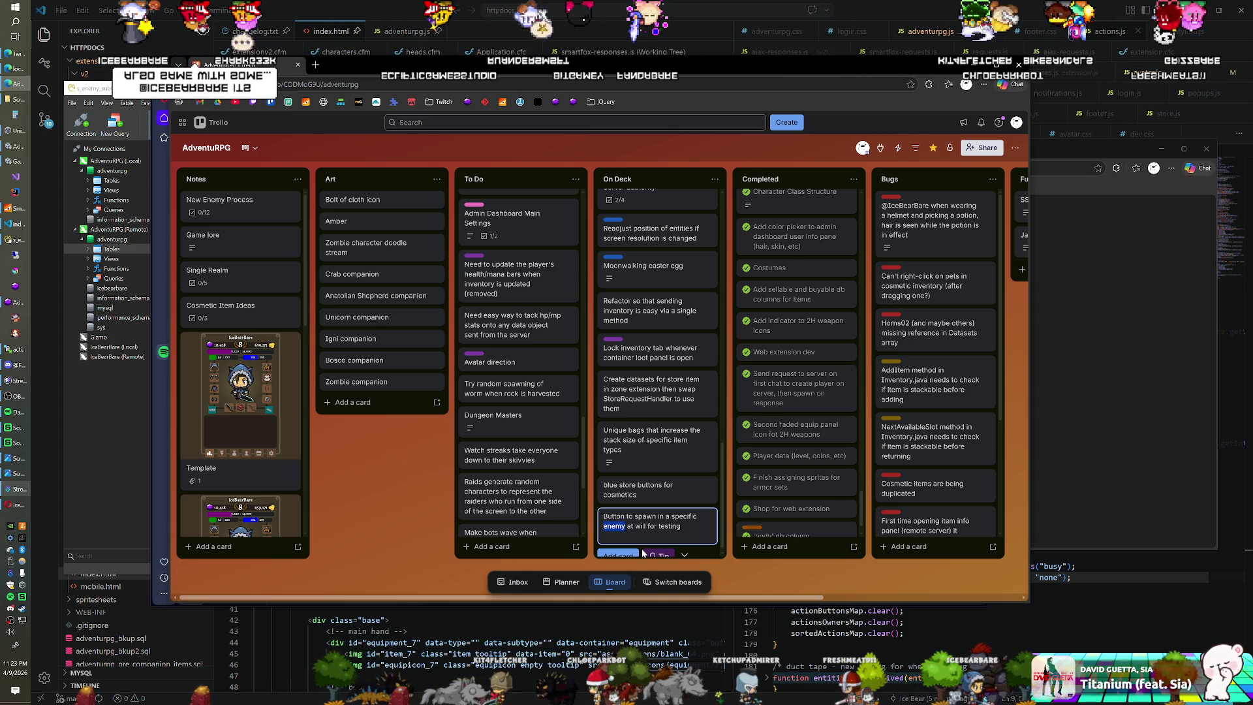
key(Return)
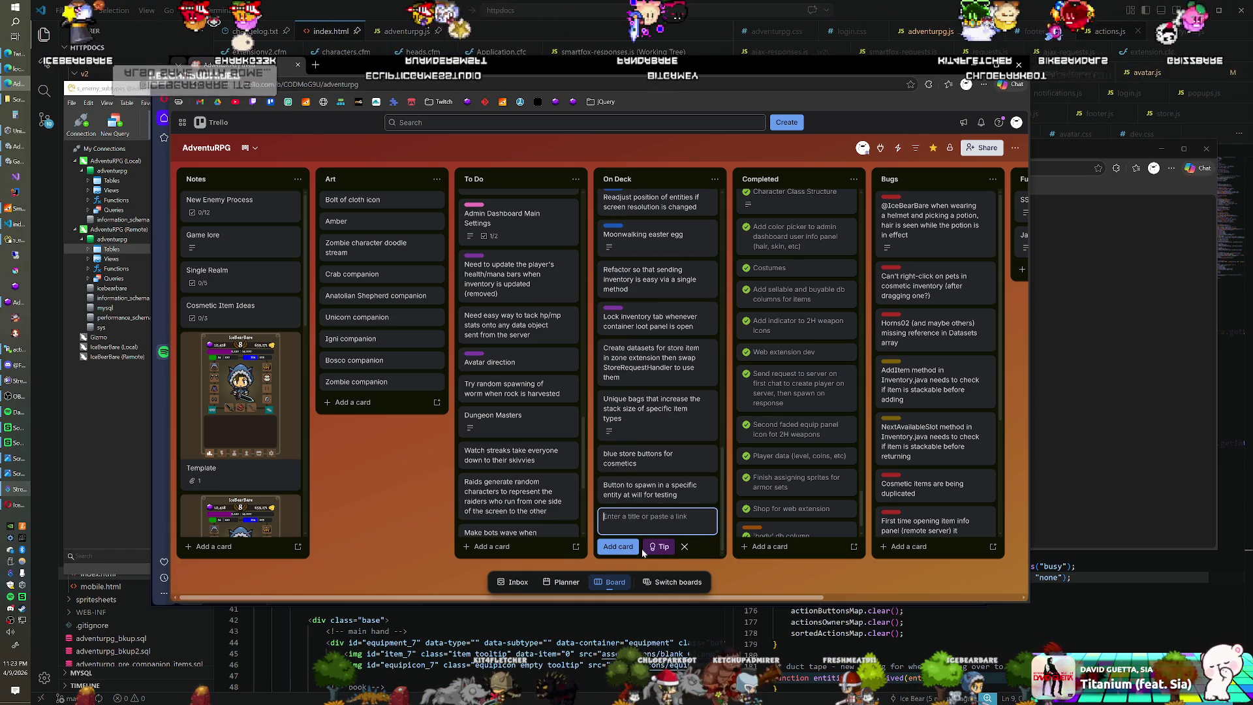
mouse_move(656, 476)
mouse_down()
mouse_move(663, 204)
mouse_move(652, 236)
mouse_up()
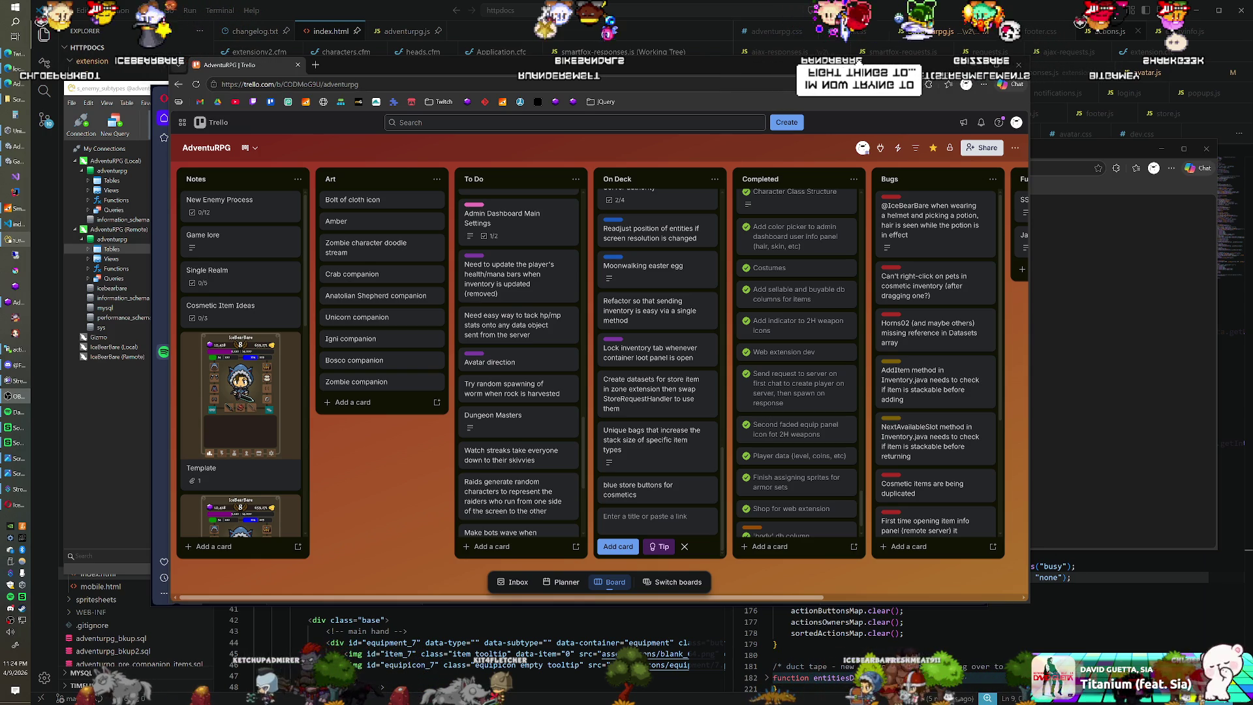
- Append a note that some consumables, like tomato, behave the same way to the bug's description
click(927, 222)
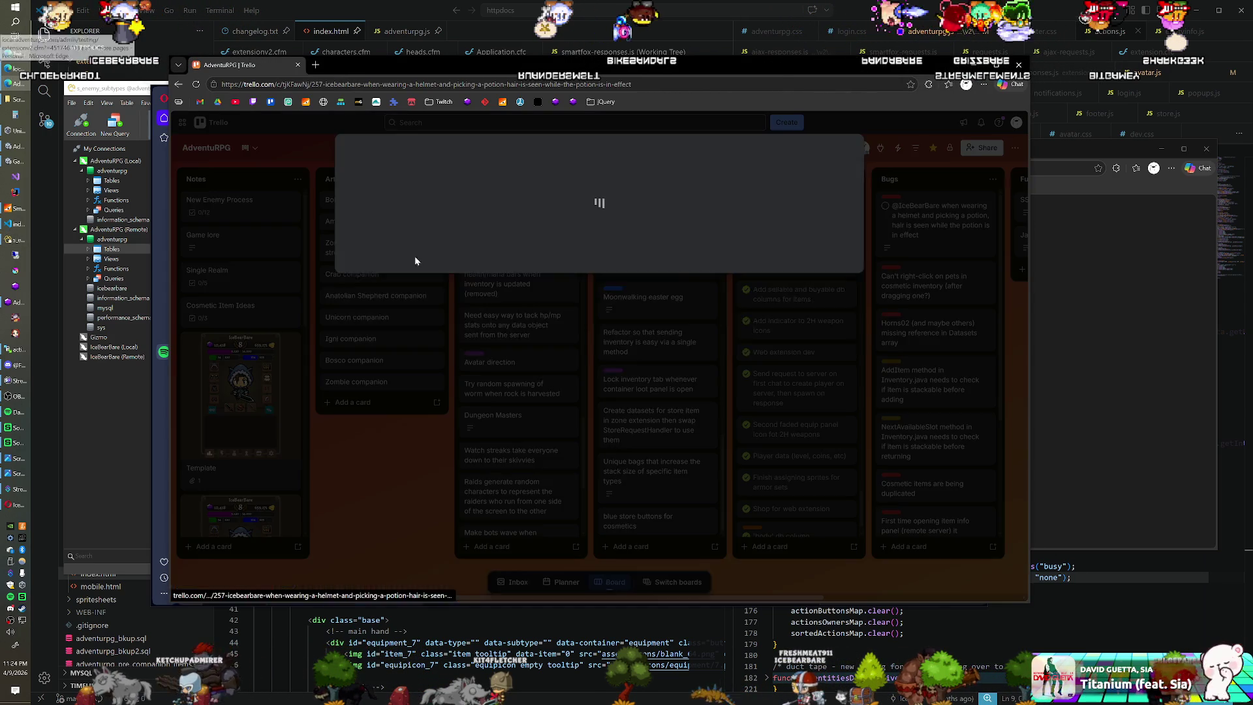
click(403, 331)
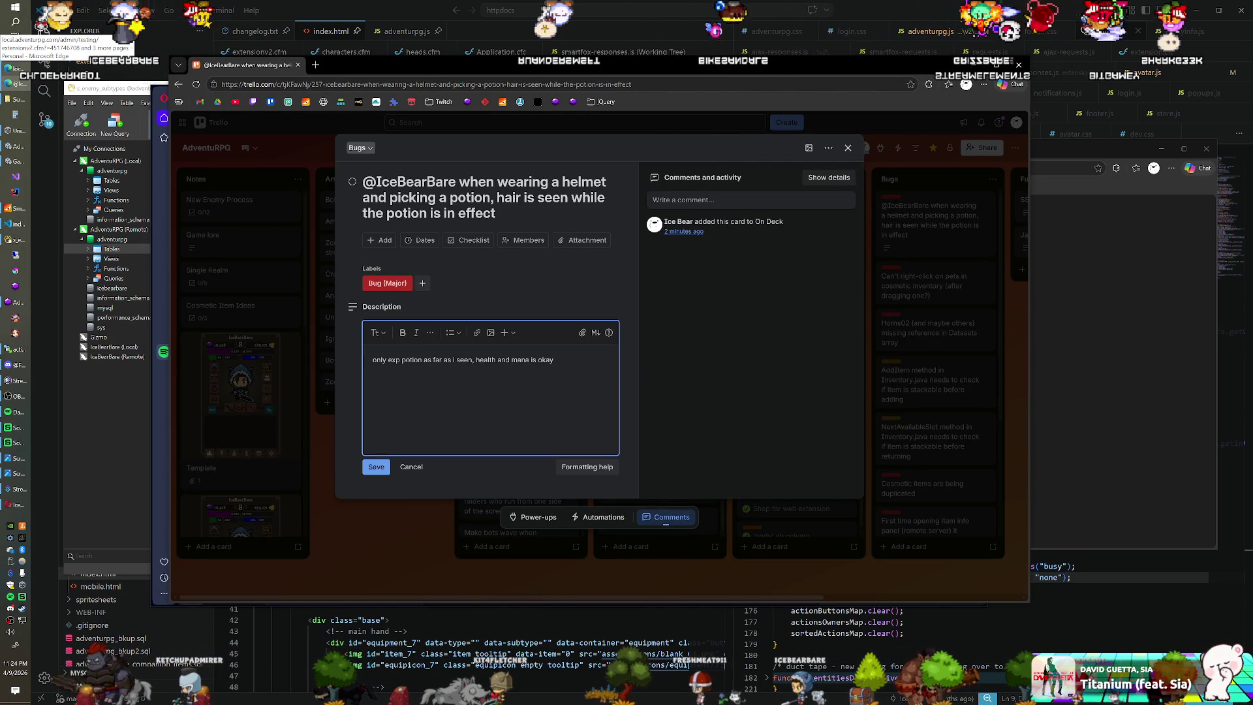
key(ctrl+v)
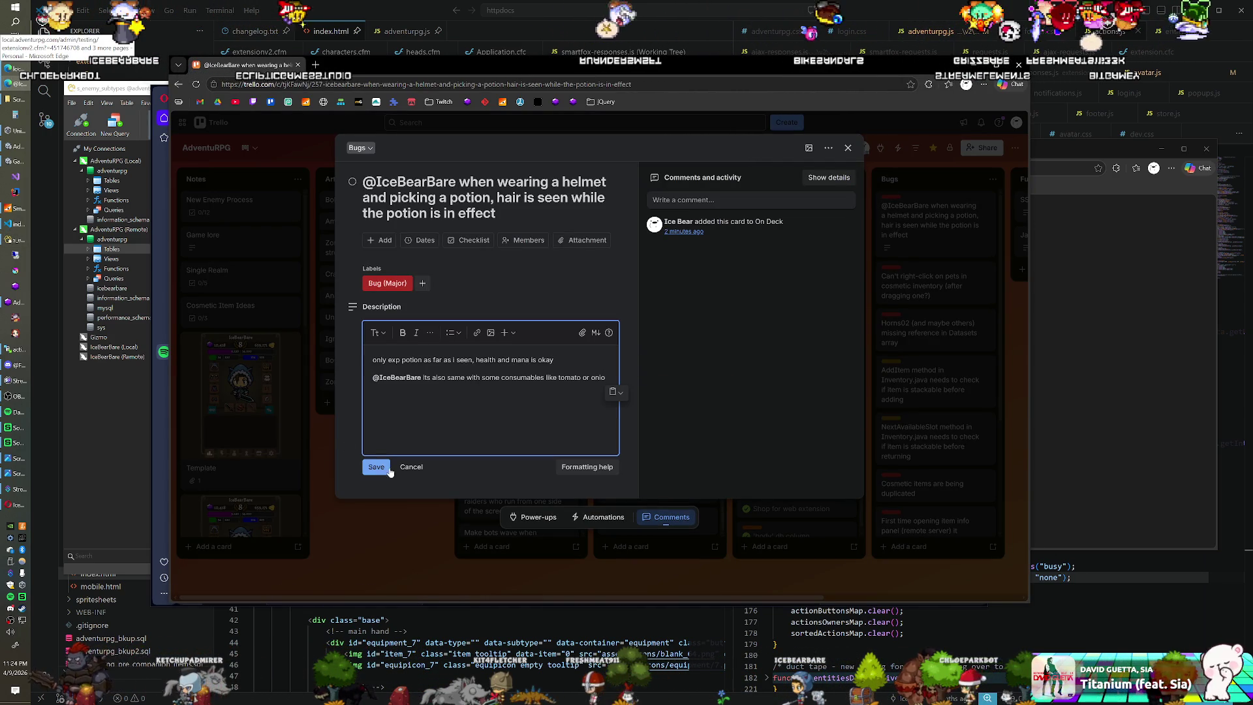
click(376, 467)
click(356, 522)
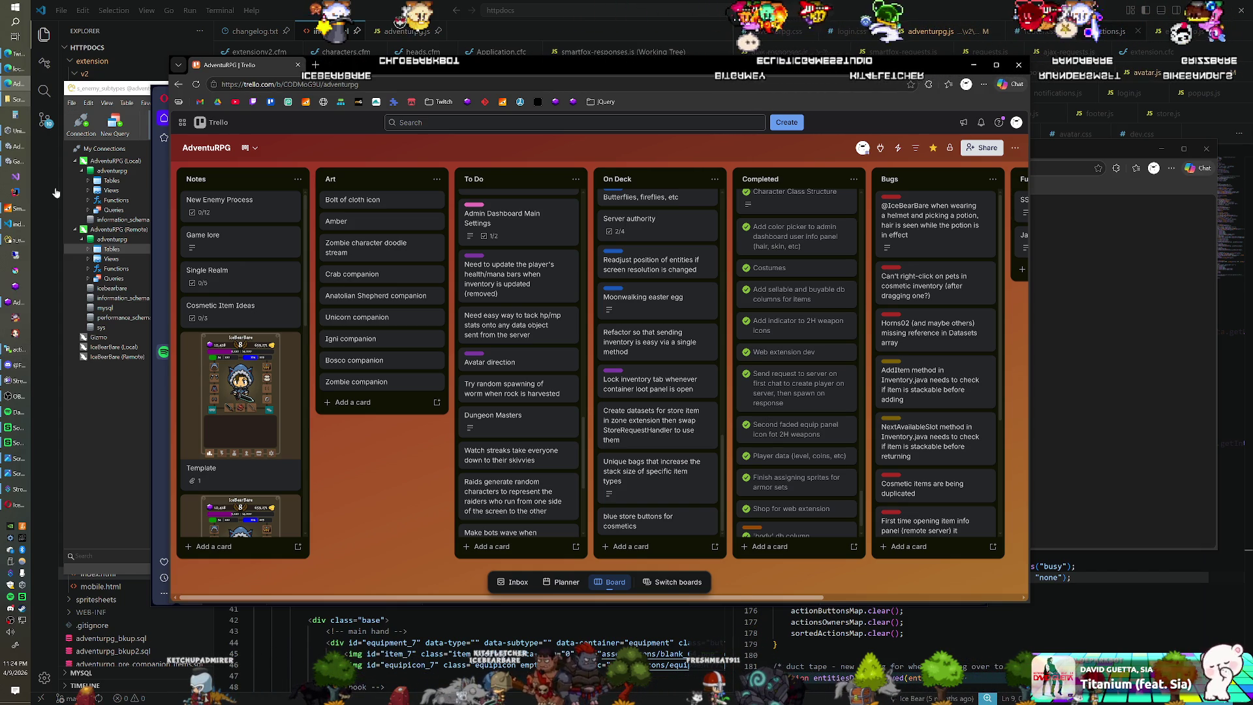
click(11, 248)
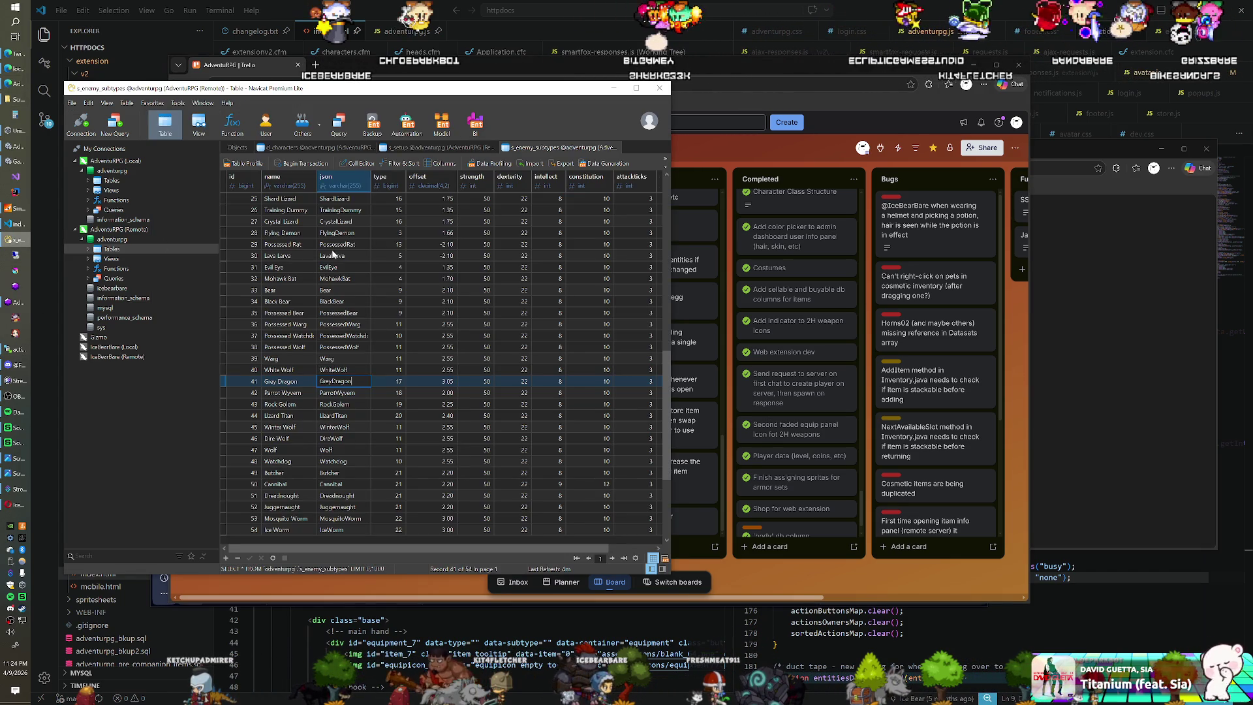
- Look over the s_enemy_subtypes enemy rows around Cannibal in Navicat
key(Down)
key(Down)
key(Down)
key(Up)
key(Up)
key(Up)
key(Up)
key(Up)
key(Up)
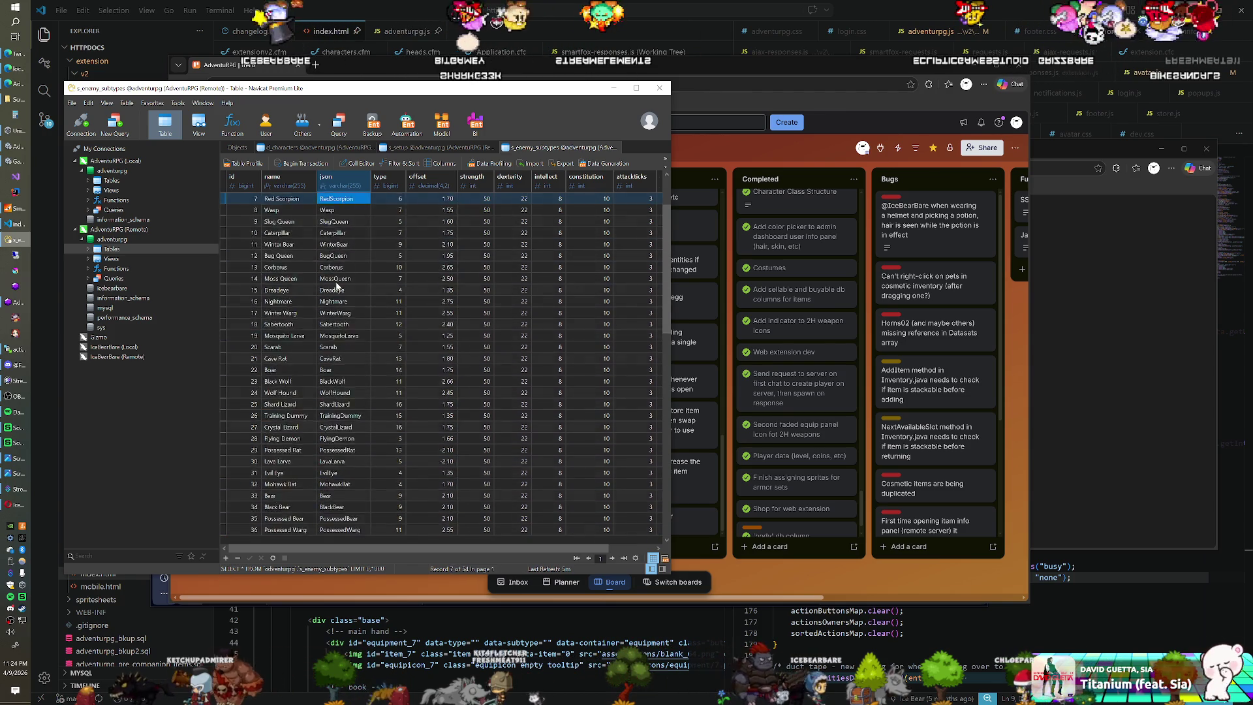
key(Down)
key(Down)
key(Down)
key(Down)
key(Down)
key(Down)
key(Up)
key(Up)
key(Up)
key(Up)
key(Up)
key(Up)
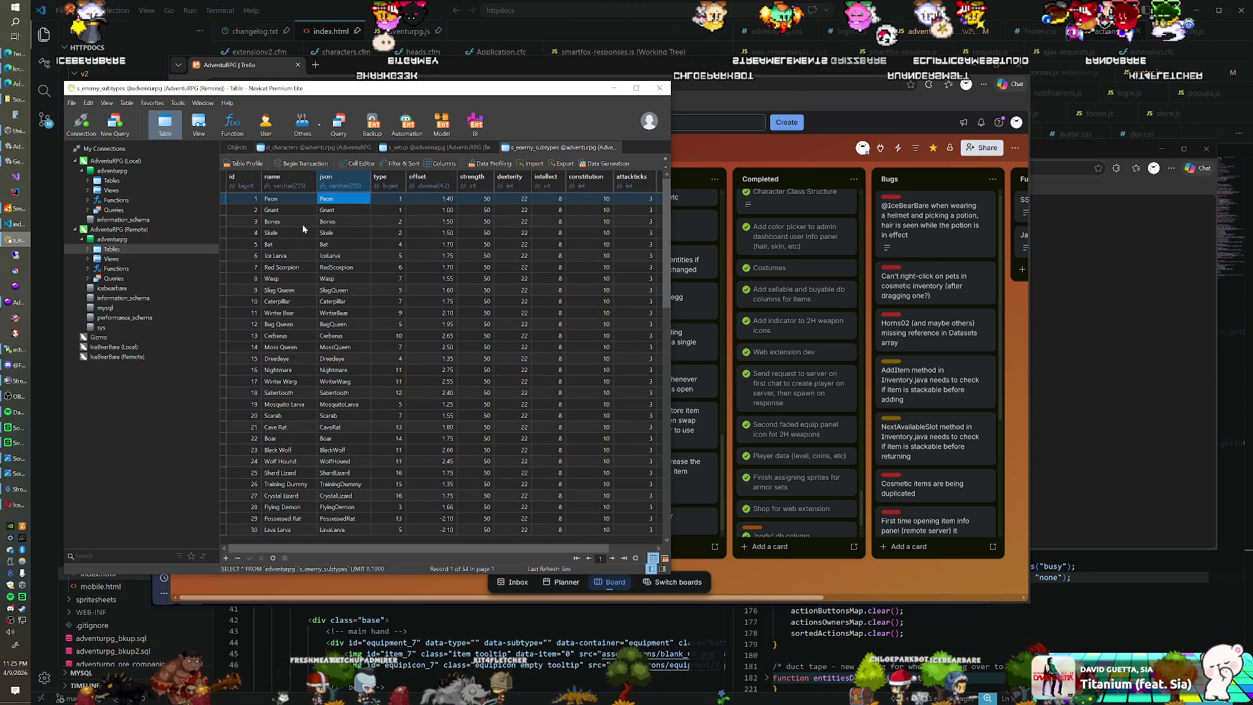
click(433, 15)
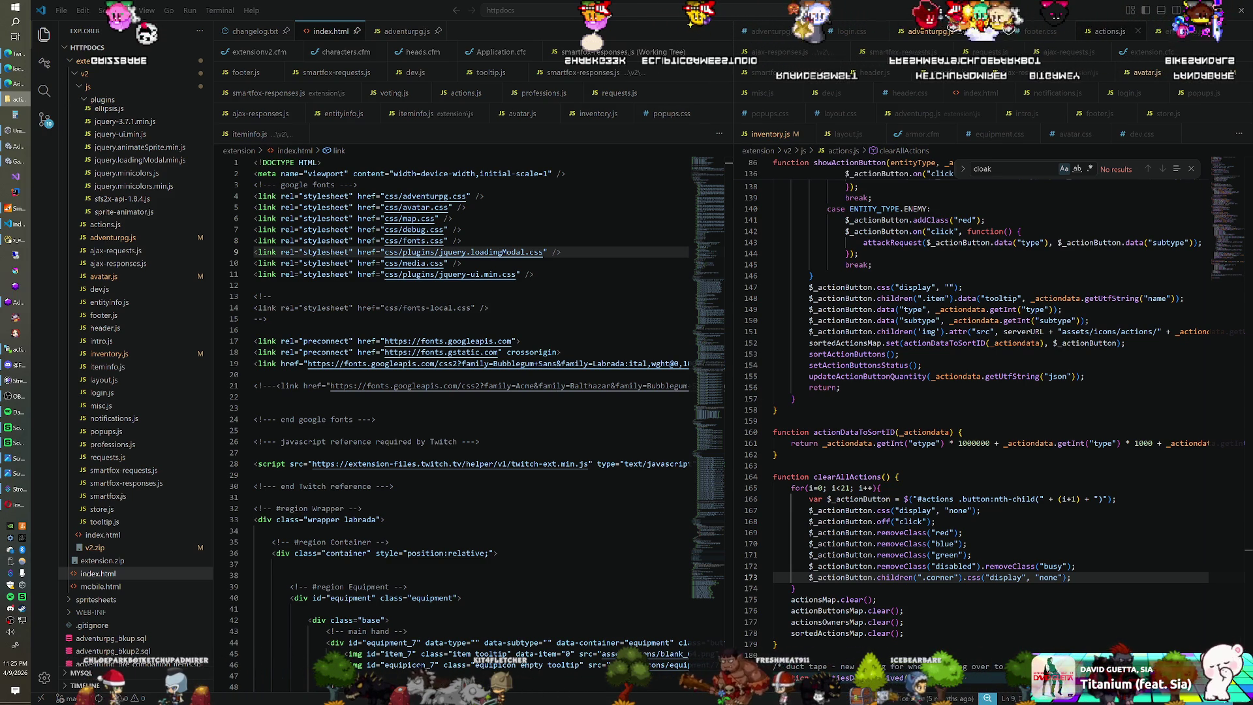
- Enlarge the assets\icons\actions folder window and scroll through its entity and corpse icons
click(16, 99)
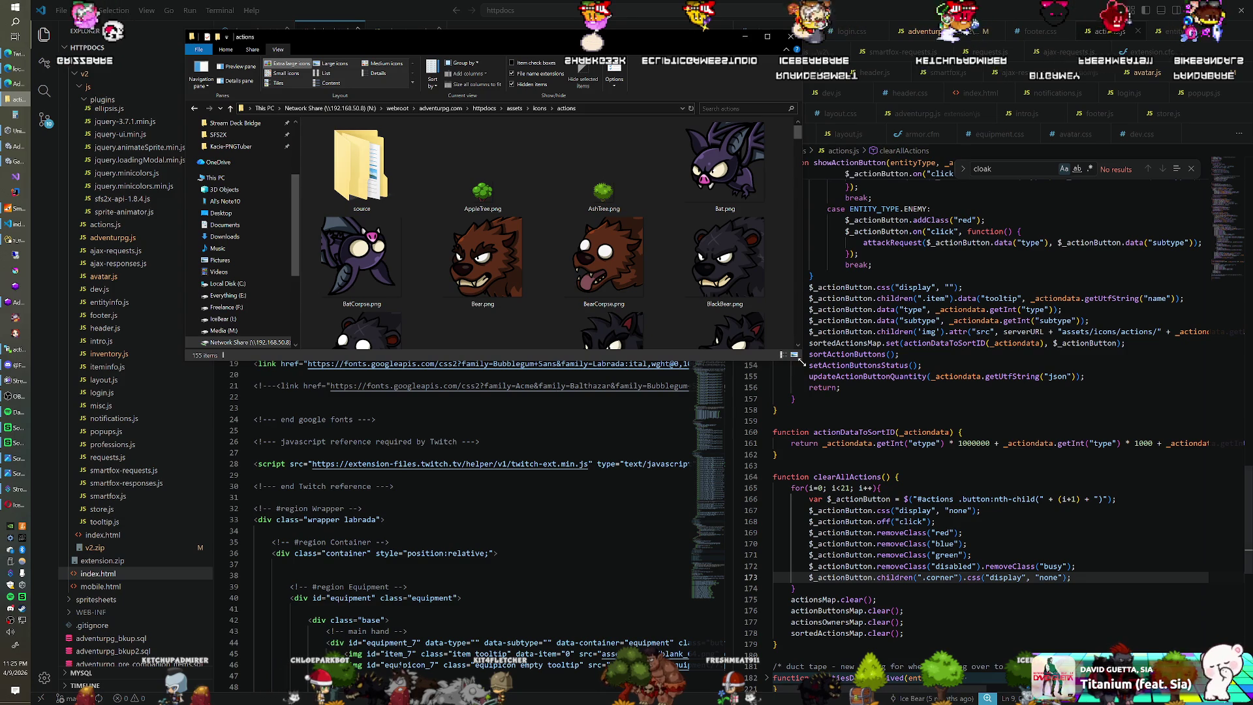
drag(797, 359, 946, 590)
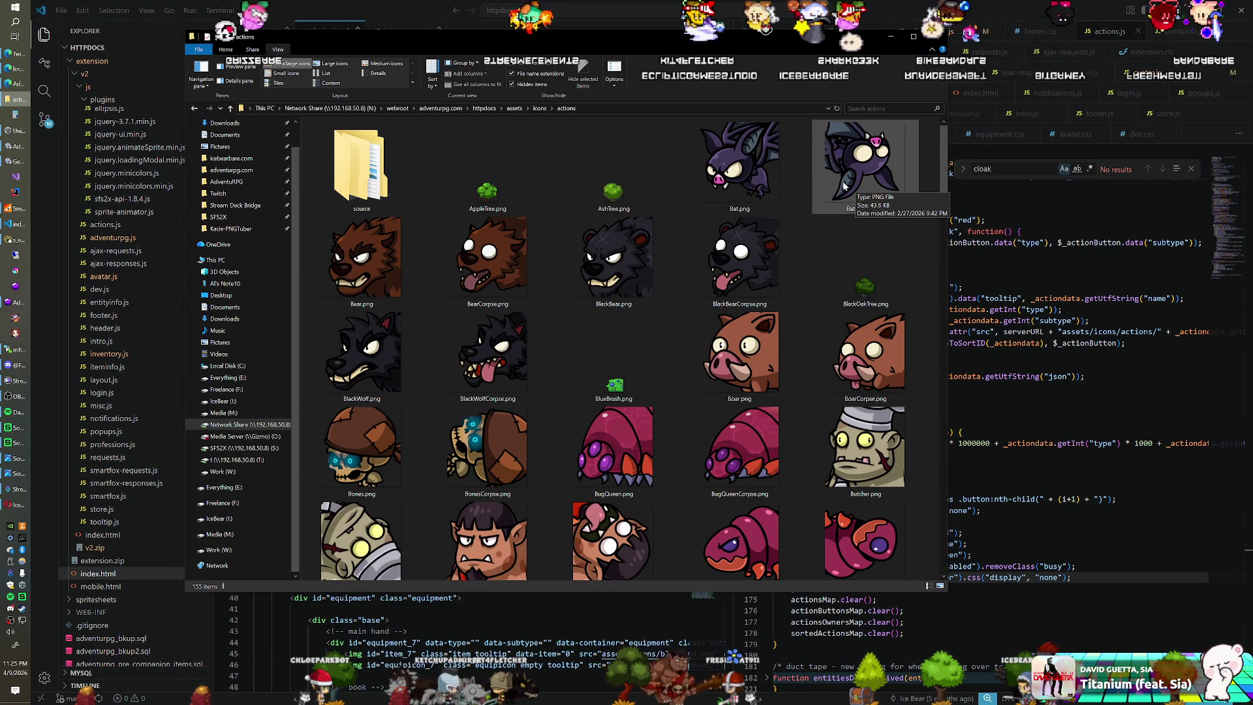
scroll(514, 328, down, 5)
scroll(496, 405, up, 5)
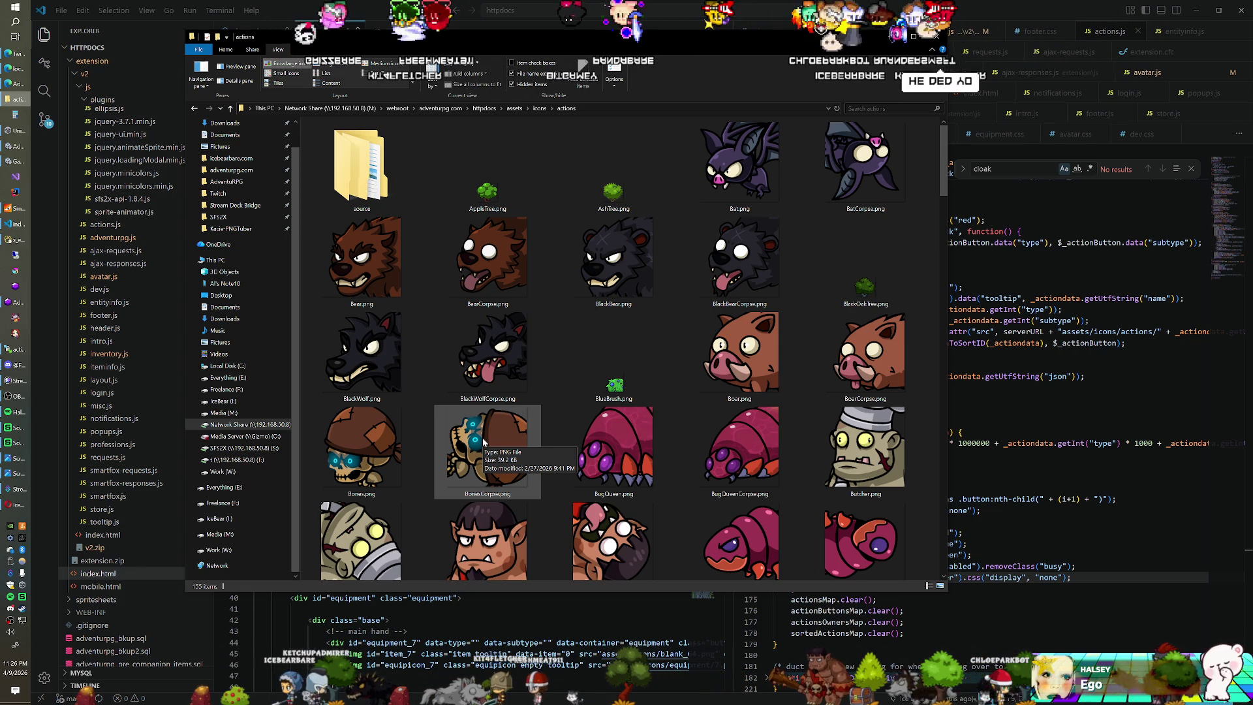
scroll(500, 392, down, 3)
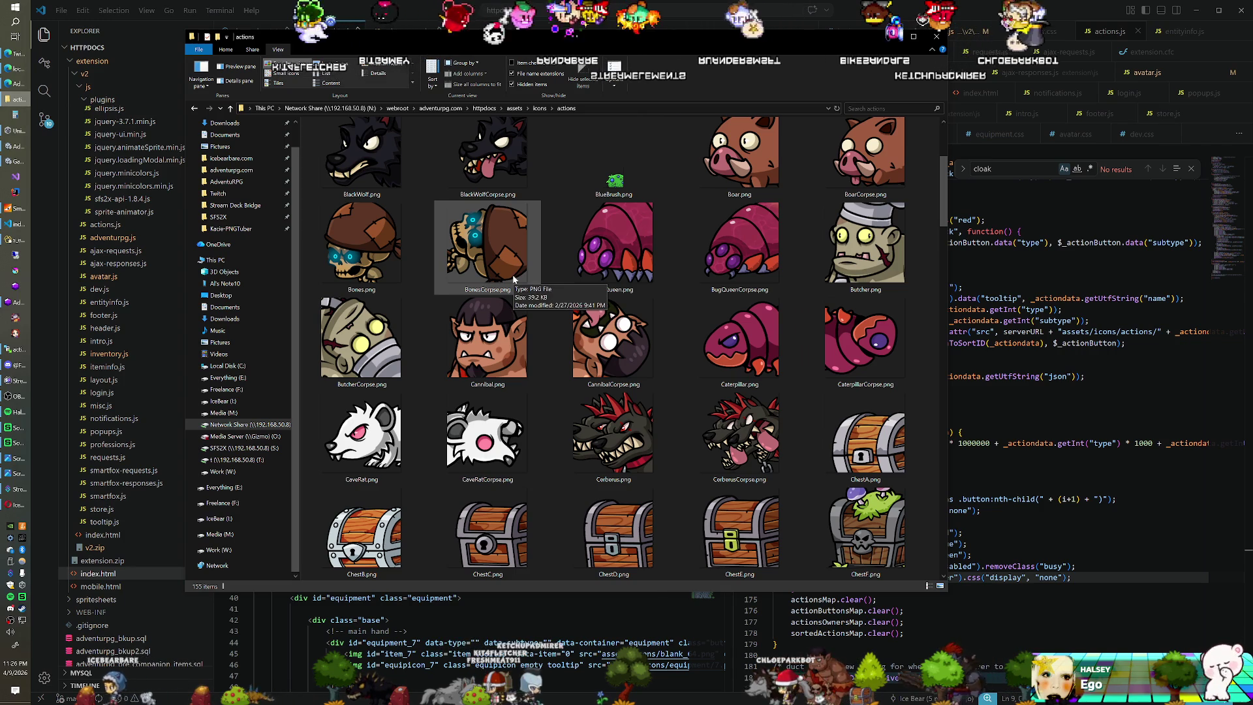
scroll(699, 339, up, 3)
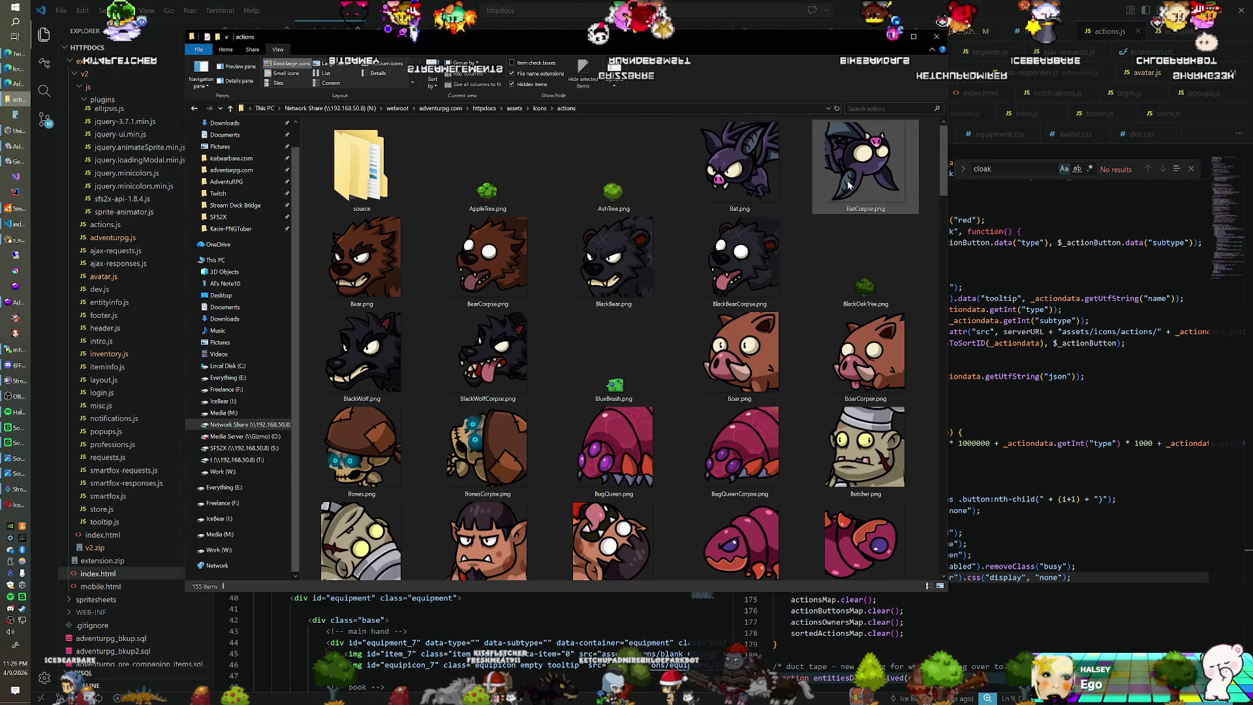
scroll(718, 195, down, 3)
scroll(718, 196, up, 3)
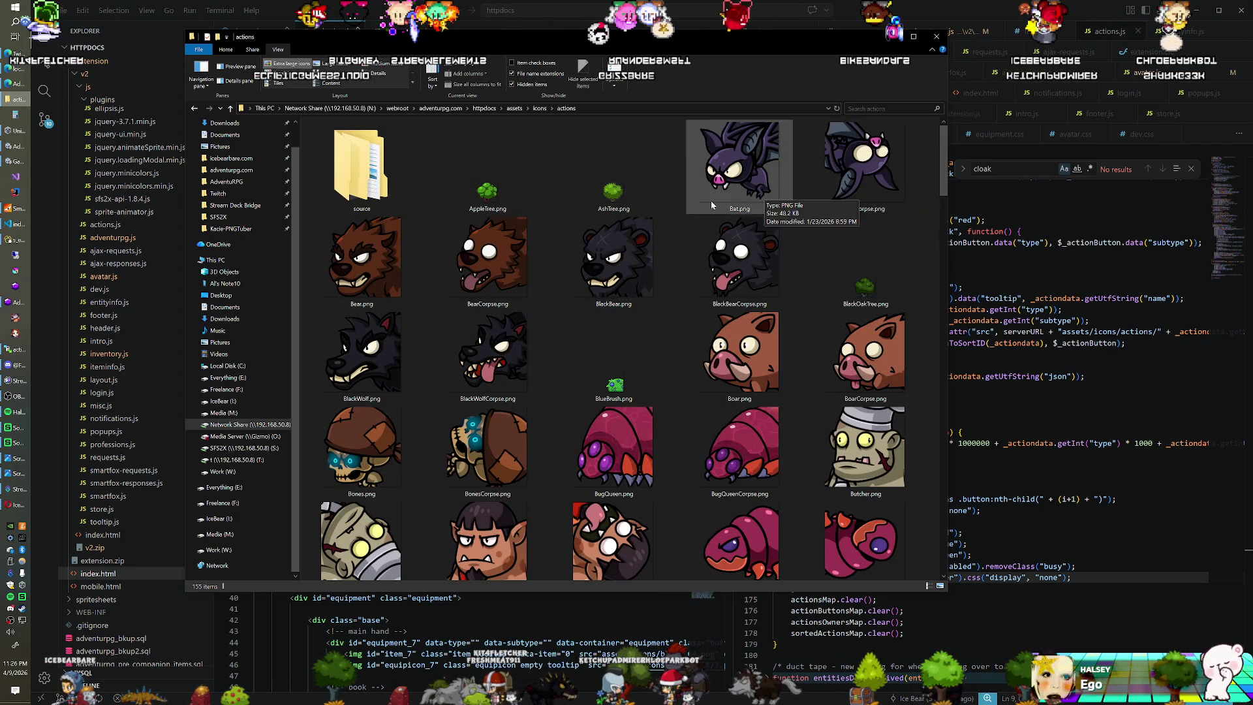
scroll(712, 202, down, 10)
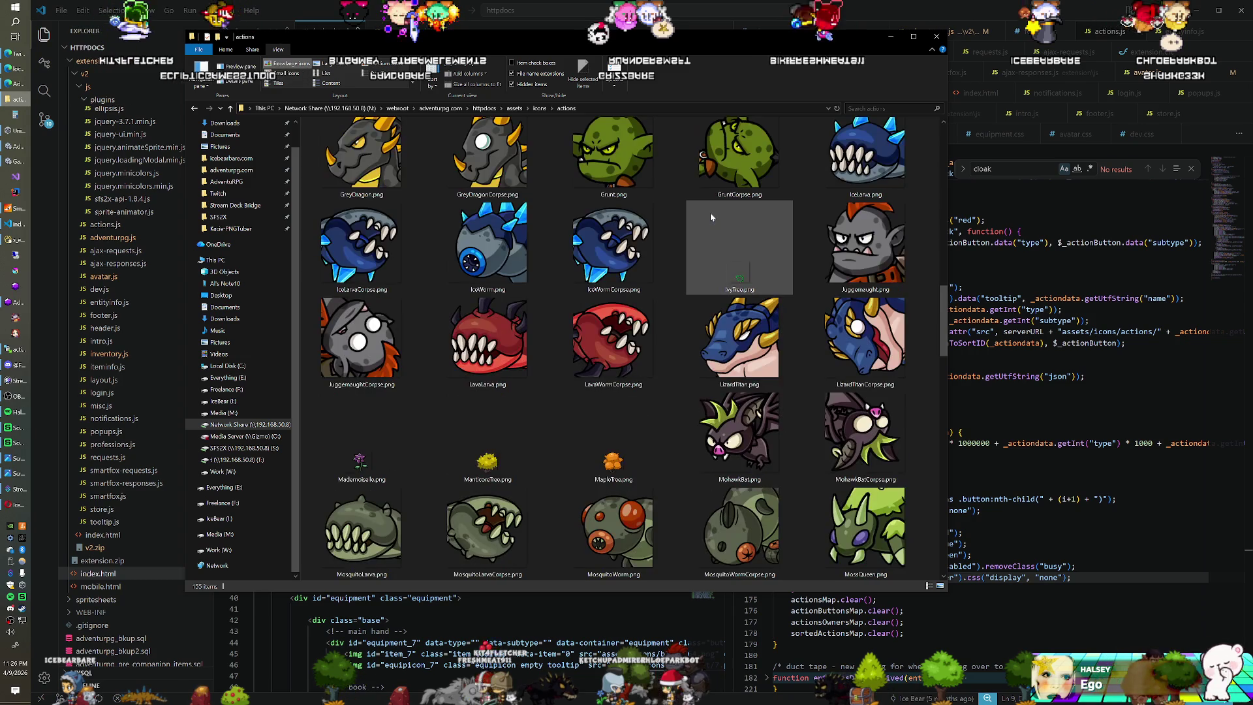
scroll(711, 217, down, 5)
scroll(712, 217, up, 4)
scroll(711, 216, up, 10)
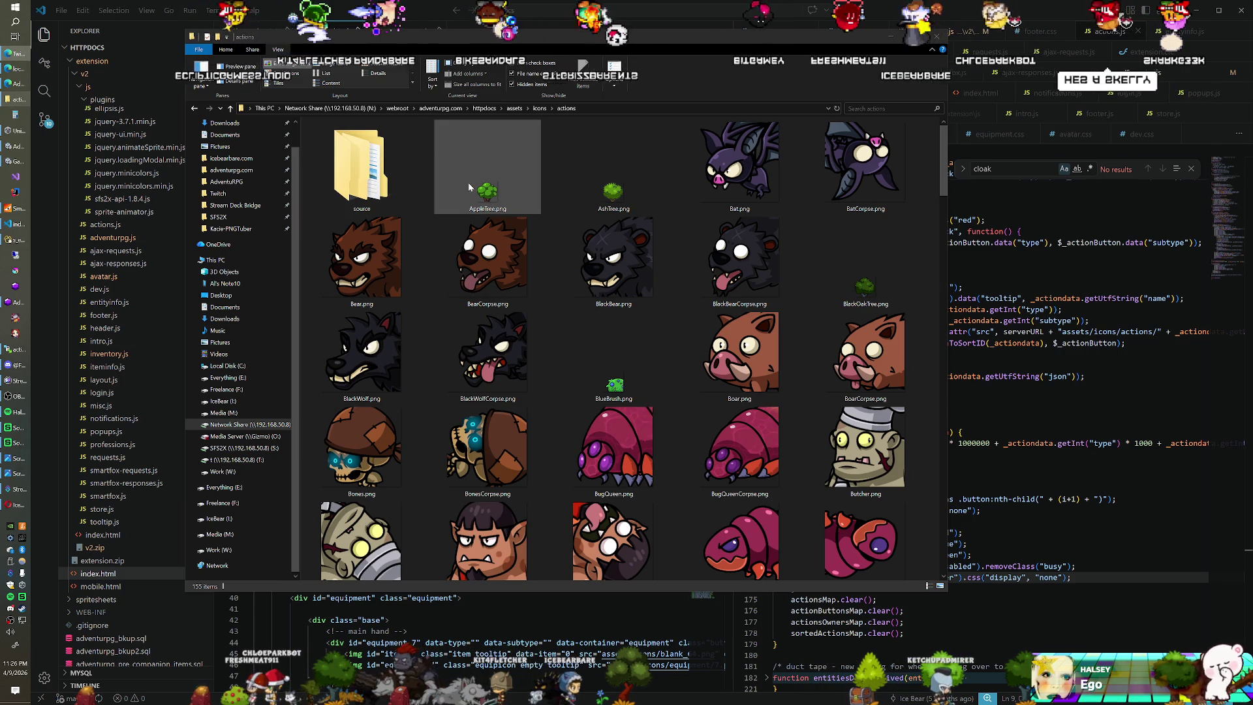
click(14, 68)
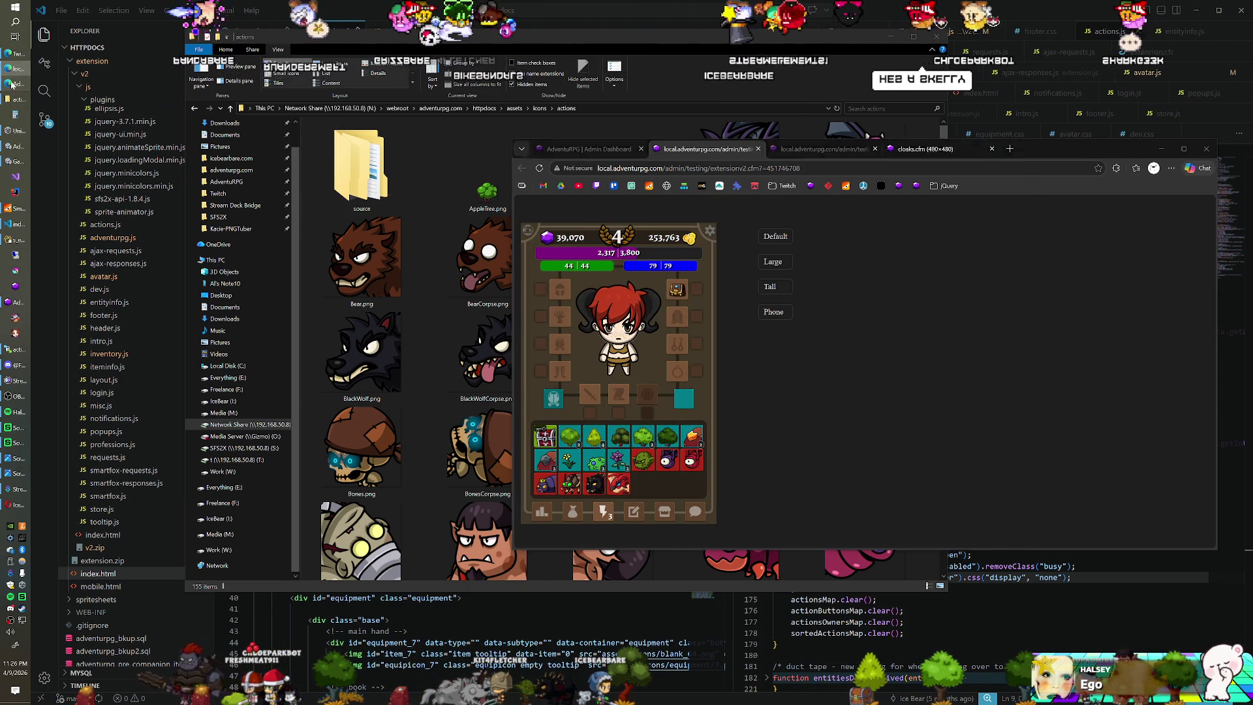
- Add an 'Improve corpse icons for skeles' card to the On Deck list
click(14, 83)
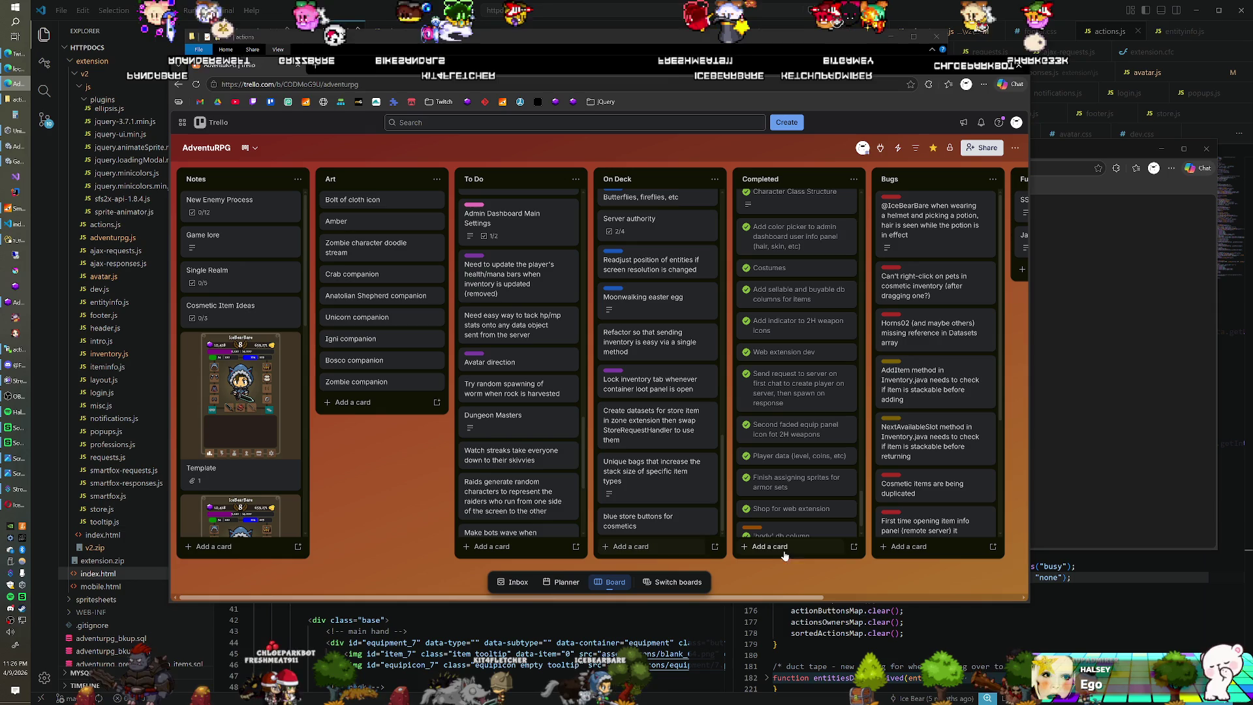
click(661, 550)
text(IM)
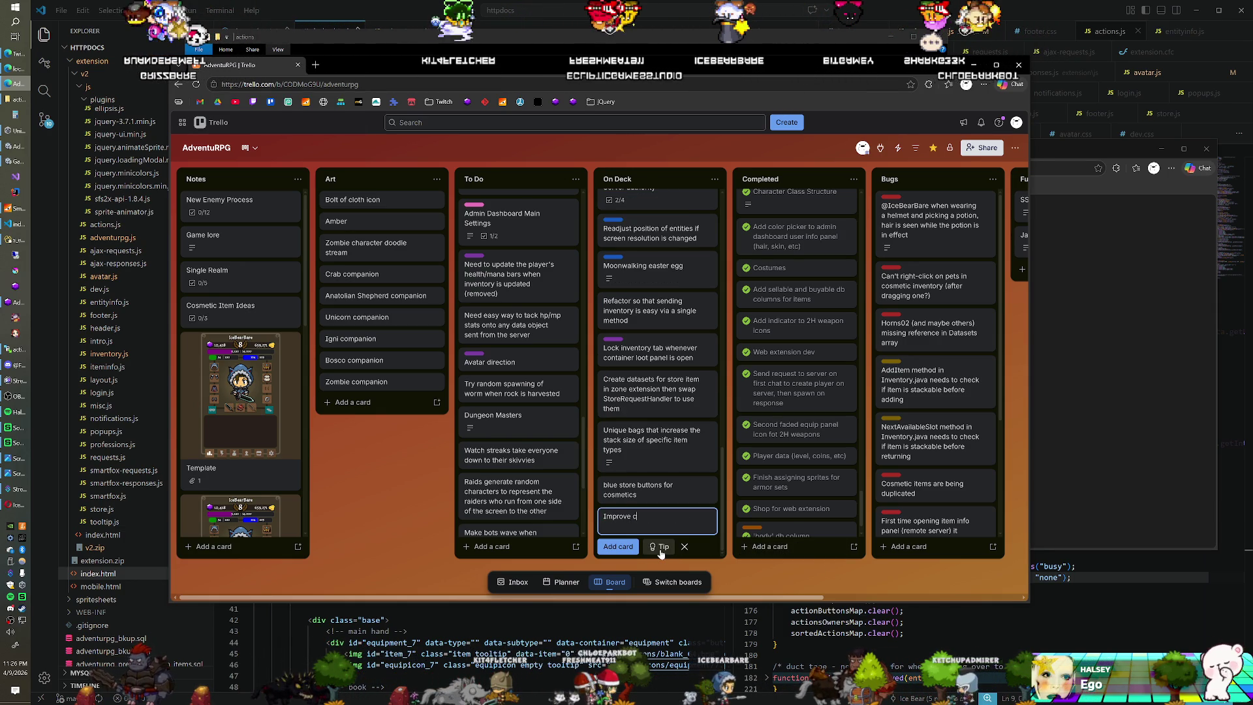
text(icons for)
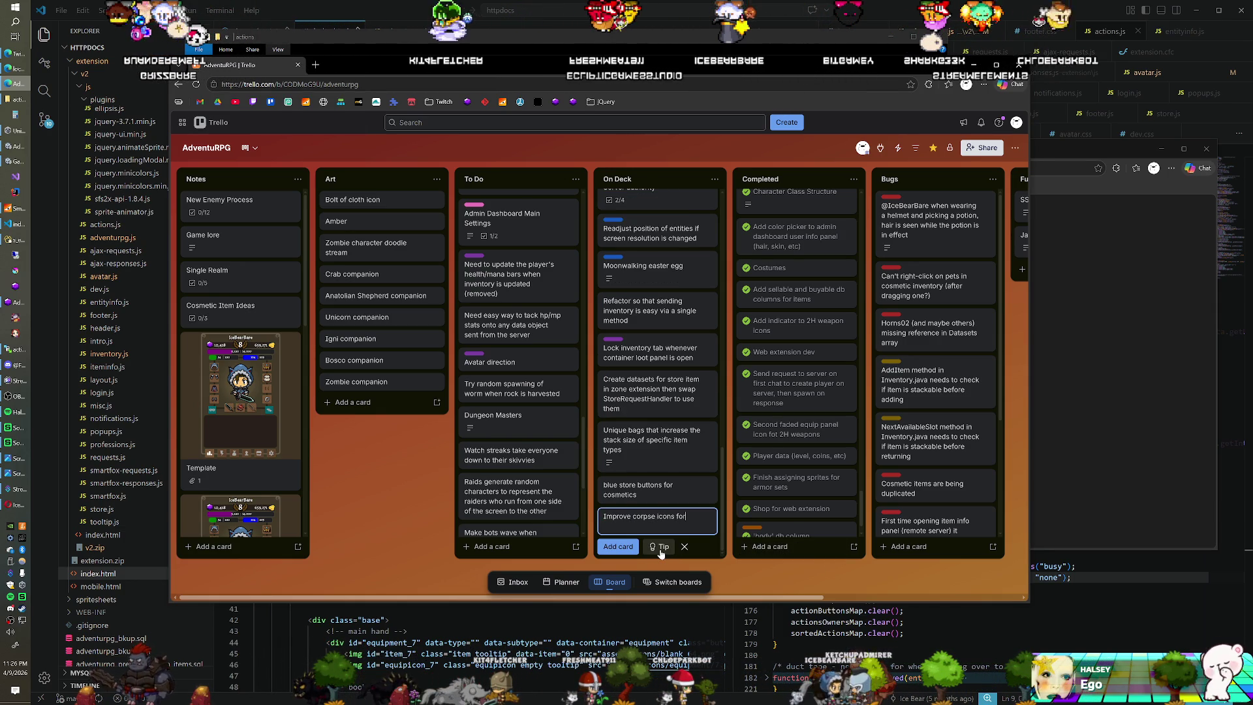
text(keles)
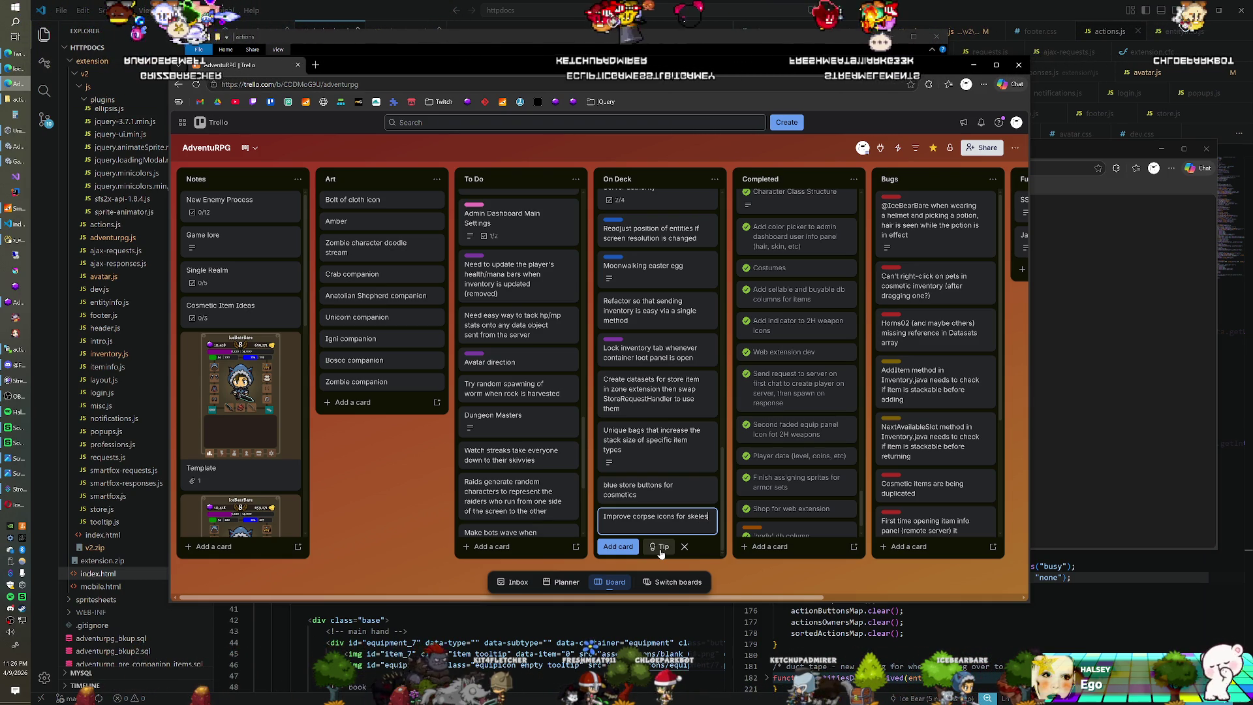
key(Return)
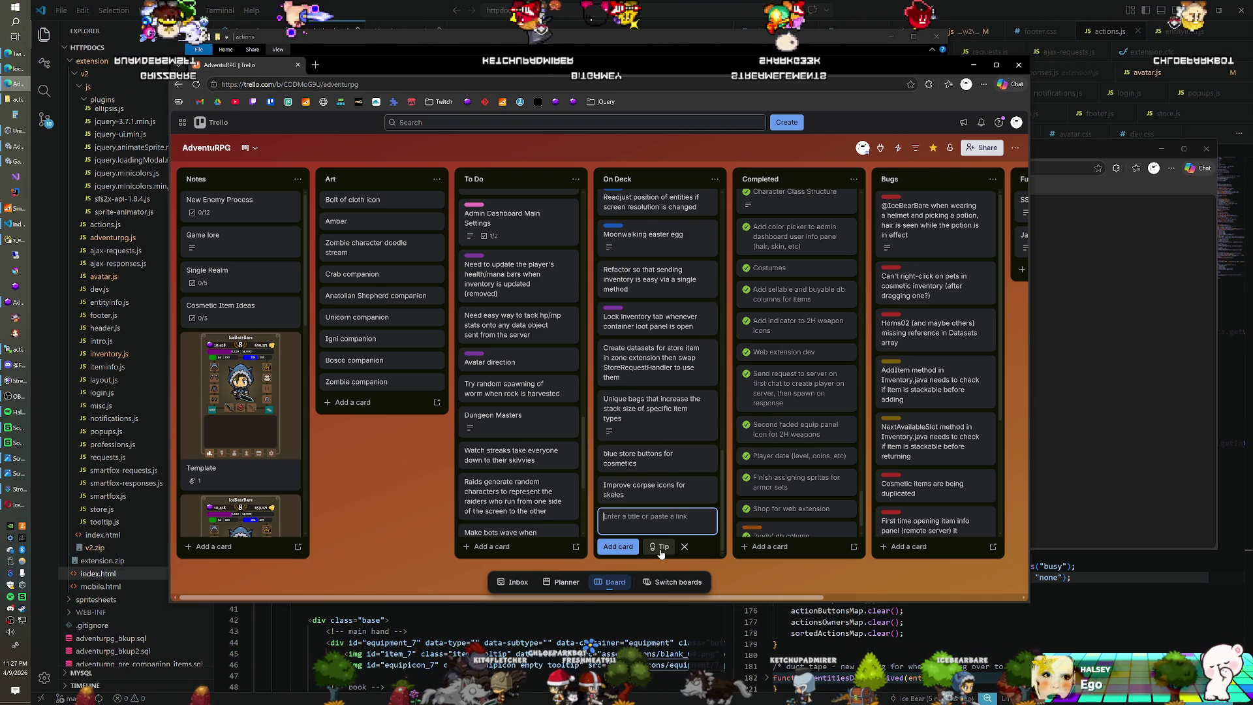
- Add 'Consistency between entity icons and their corpse icons', noting they need flipping horizontally
text(Consistency betwe)
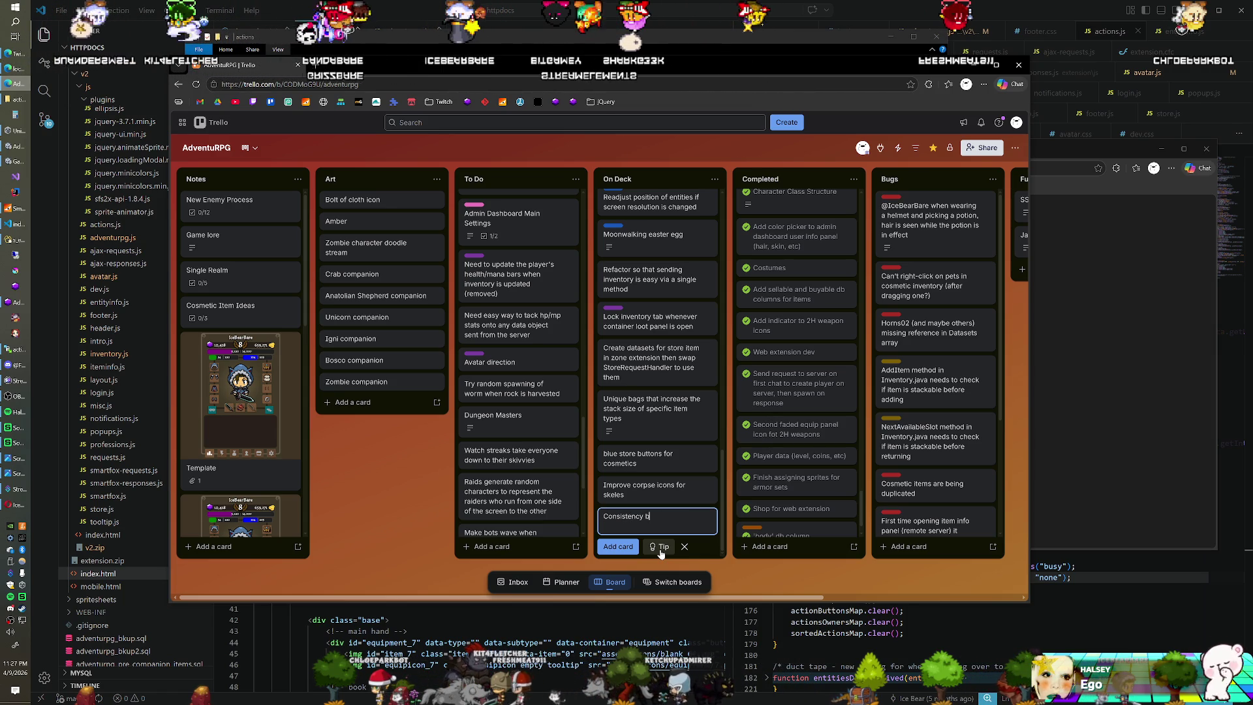
text(en entity icons a)
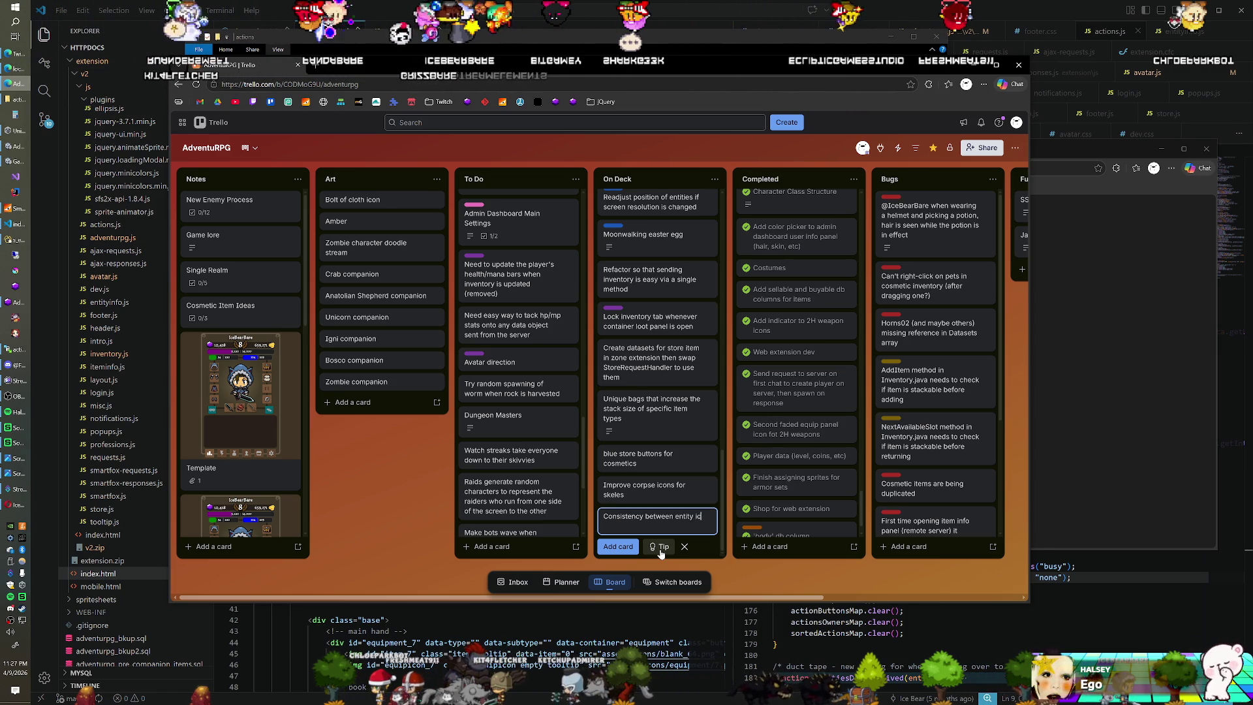
text(nd their corpse icons )
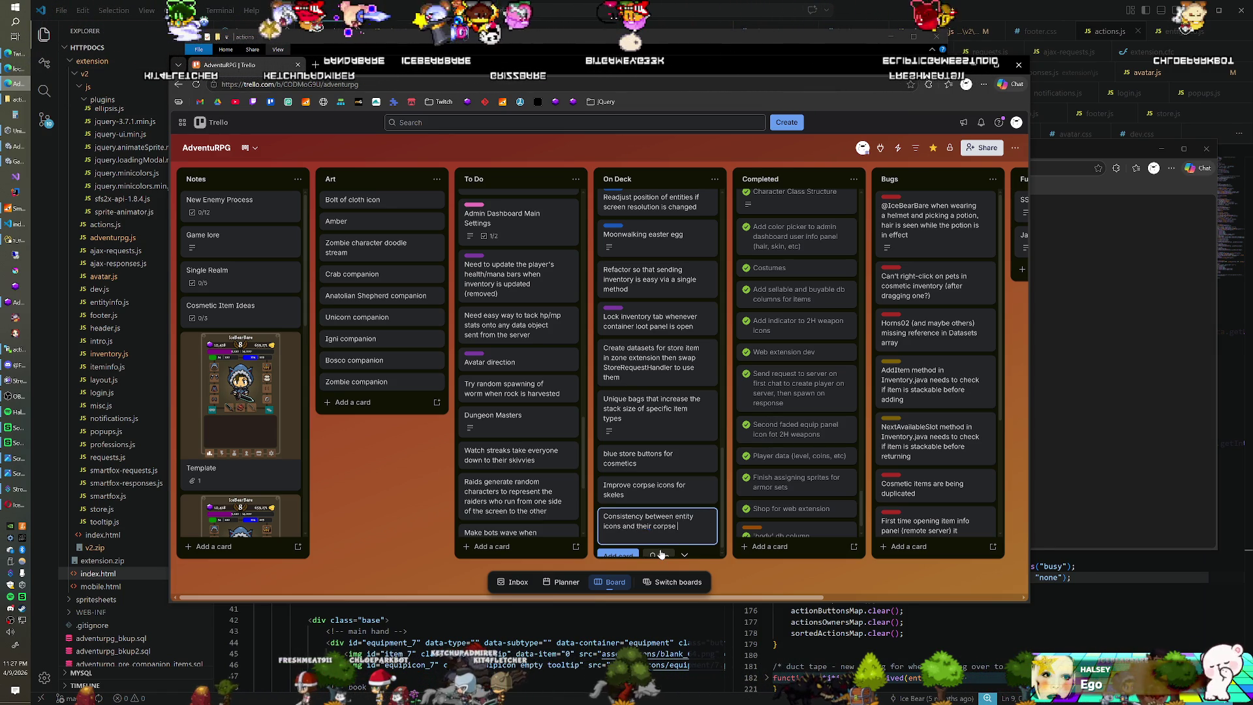
text(()
text(ho)
key(BackSpace)
key(BackSpace)
text(()
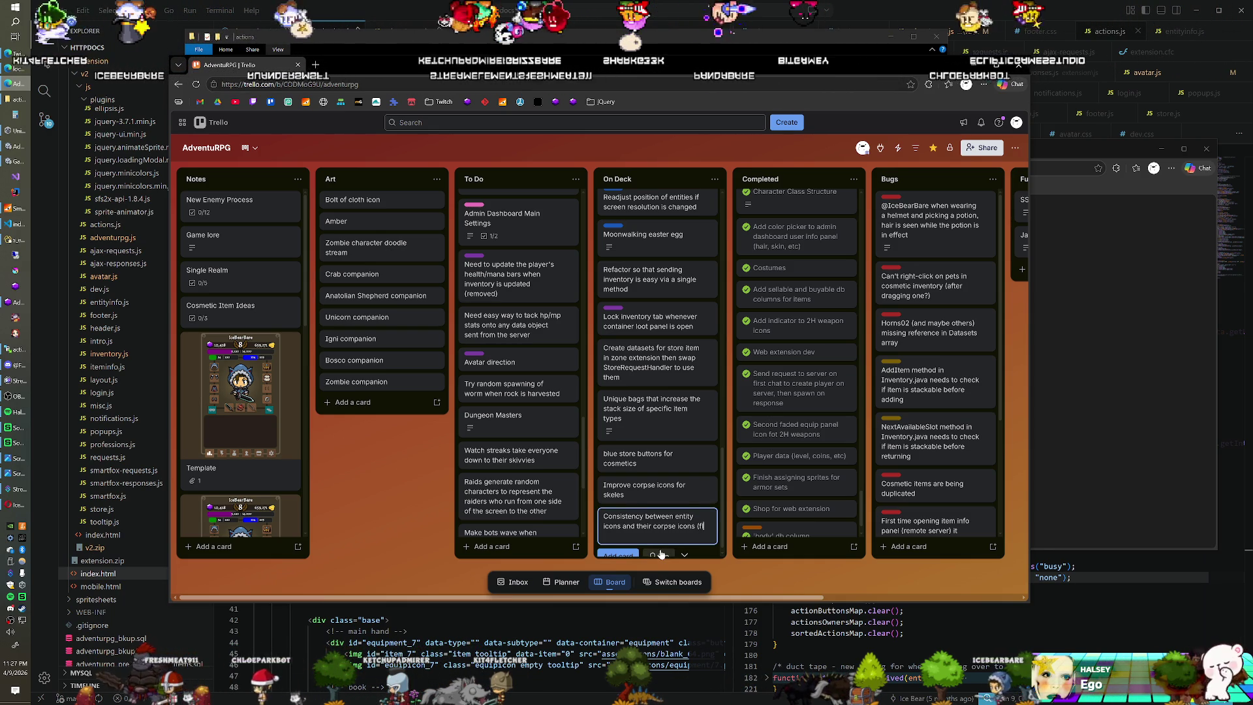
text(flip)
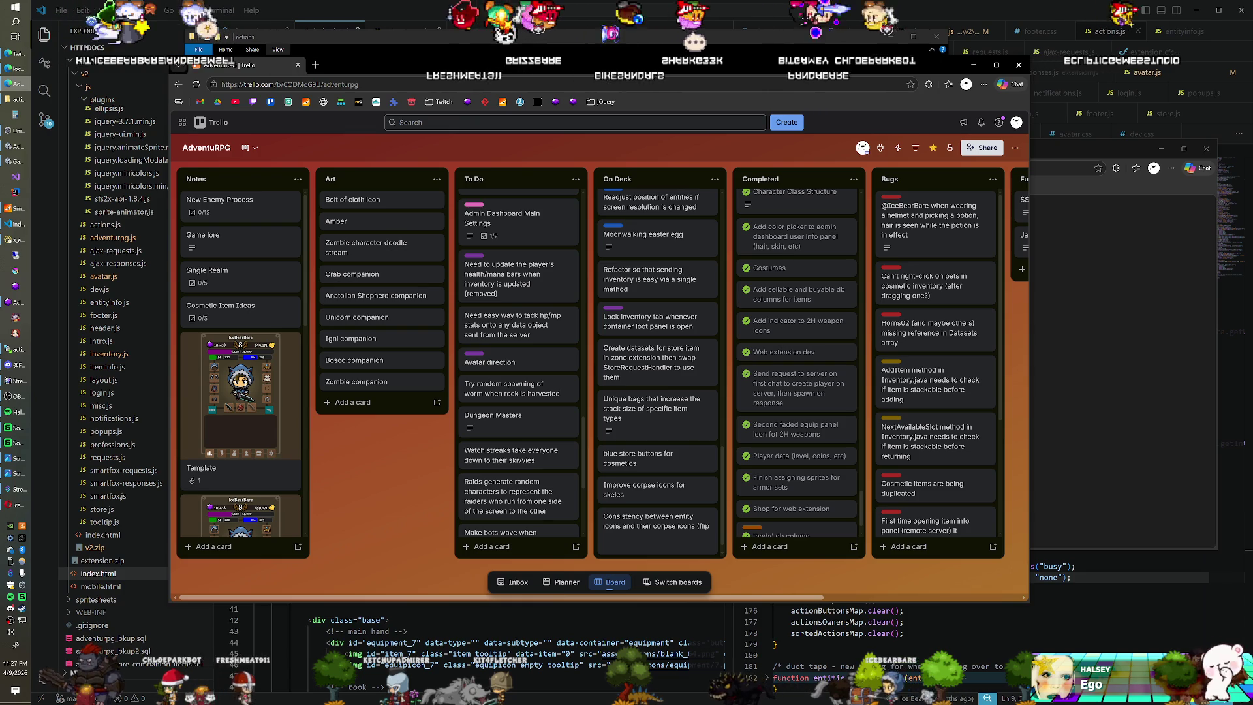
text( need to be flipped)
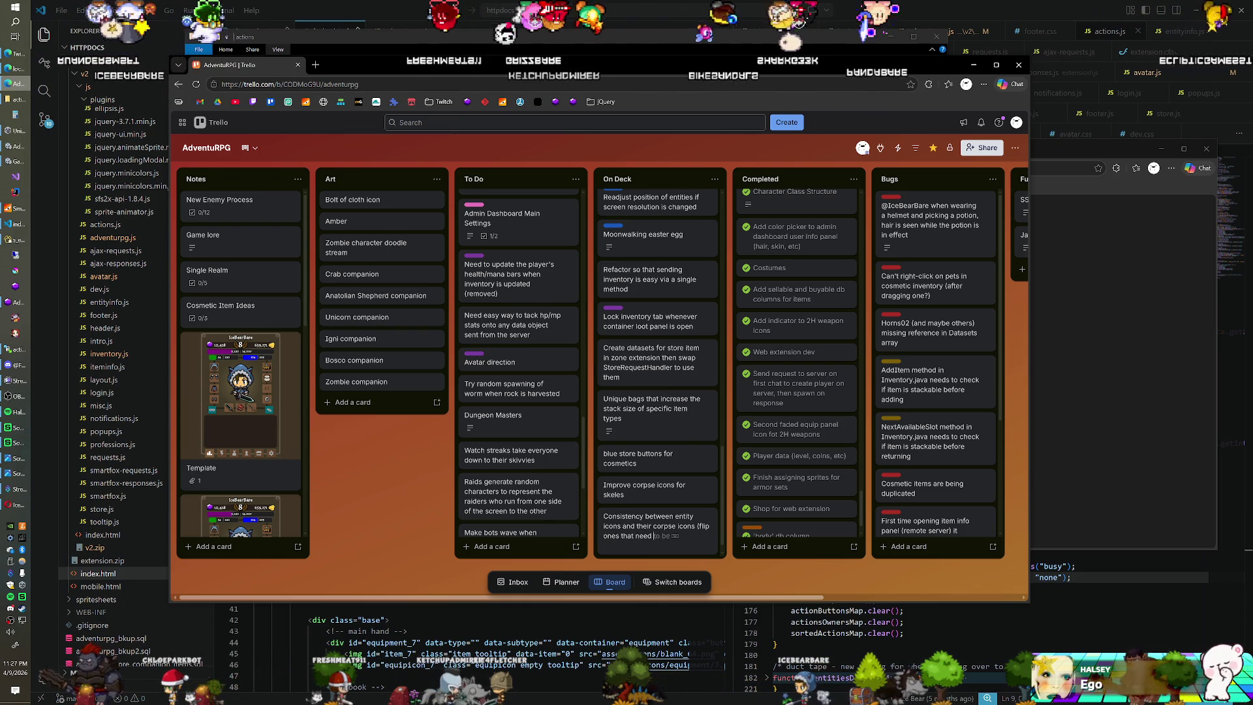
text())
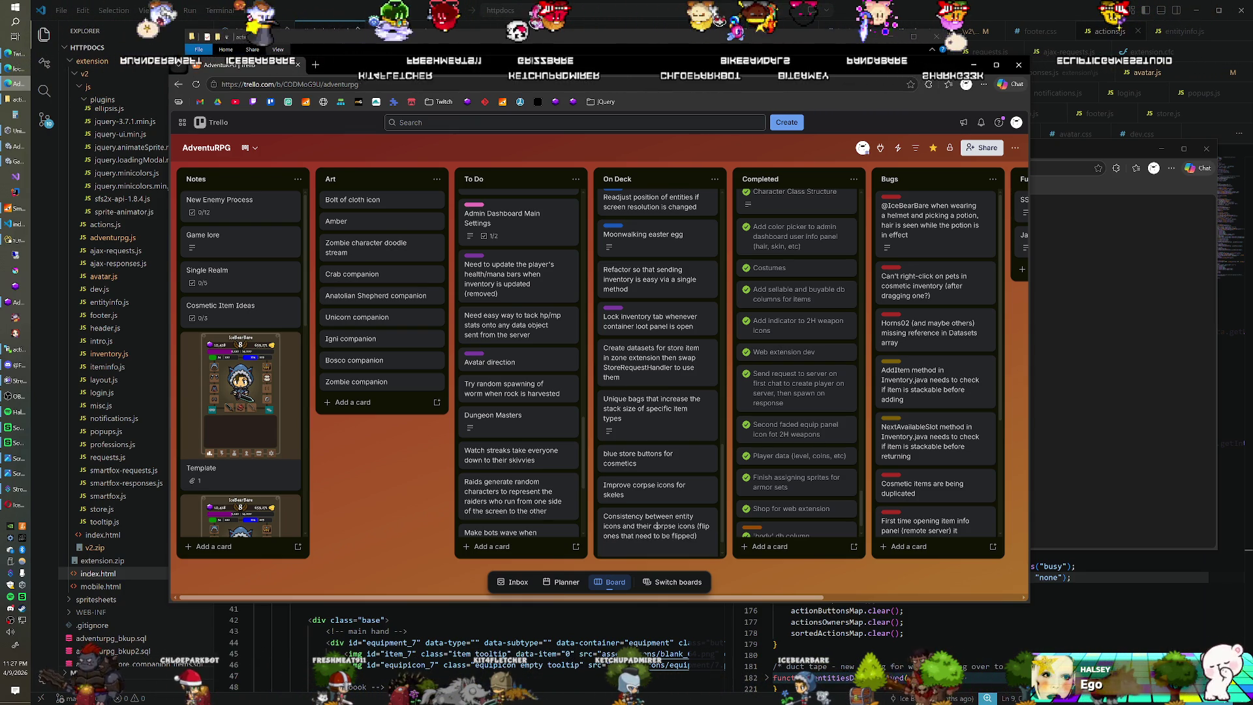
text(horizontally)
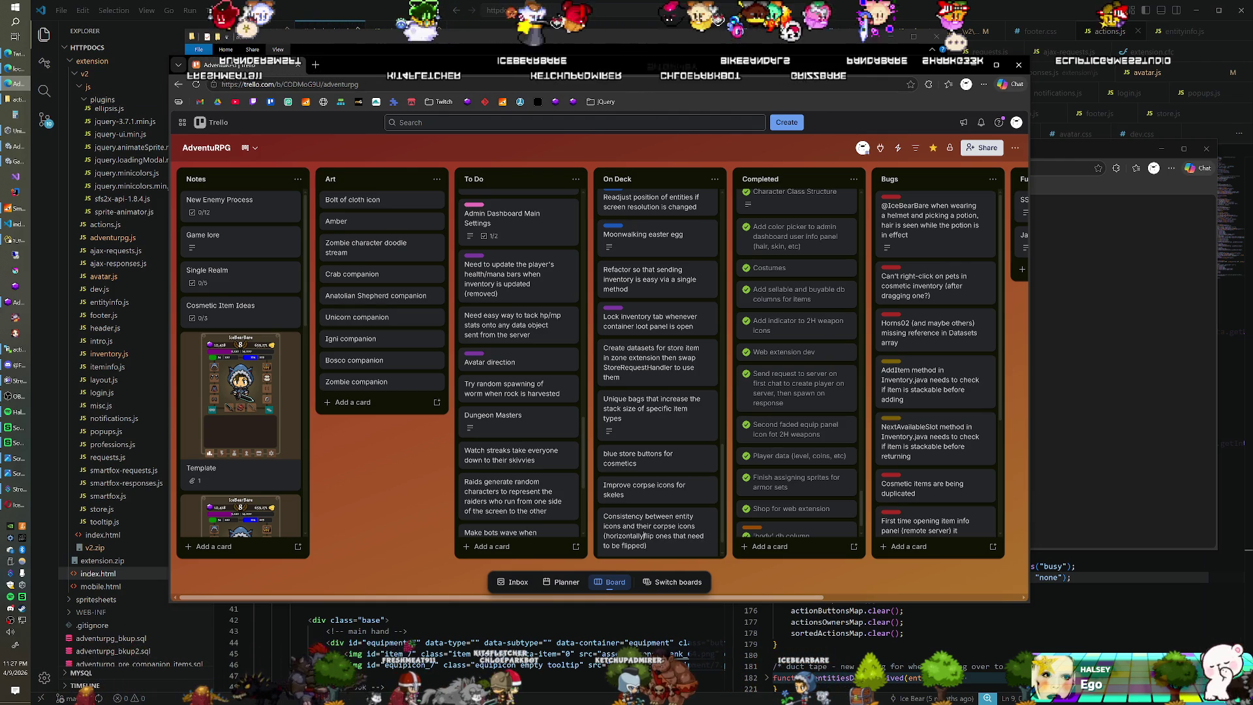
click(644, 535)
key(Return)
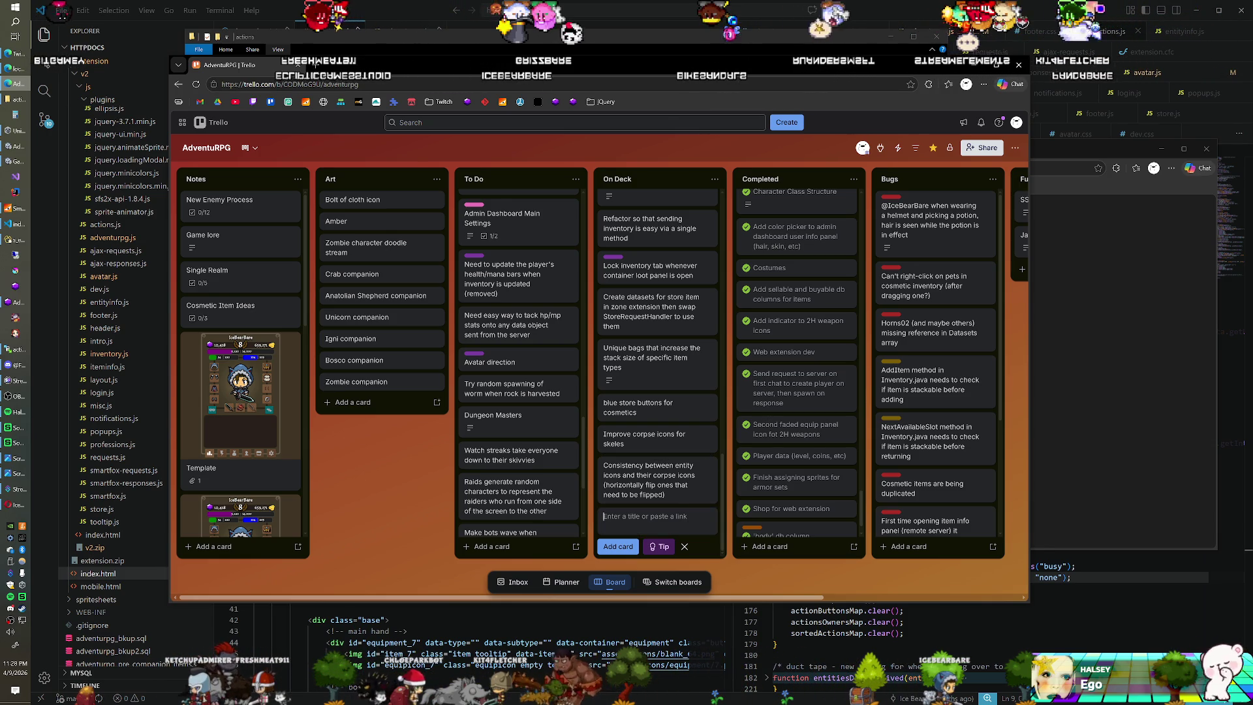
- Start the third new On Deck card's title by entering 'Gon' in the composer
text(Grey D)
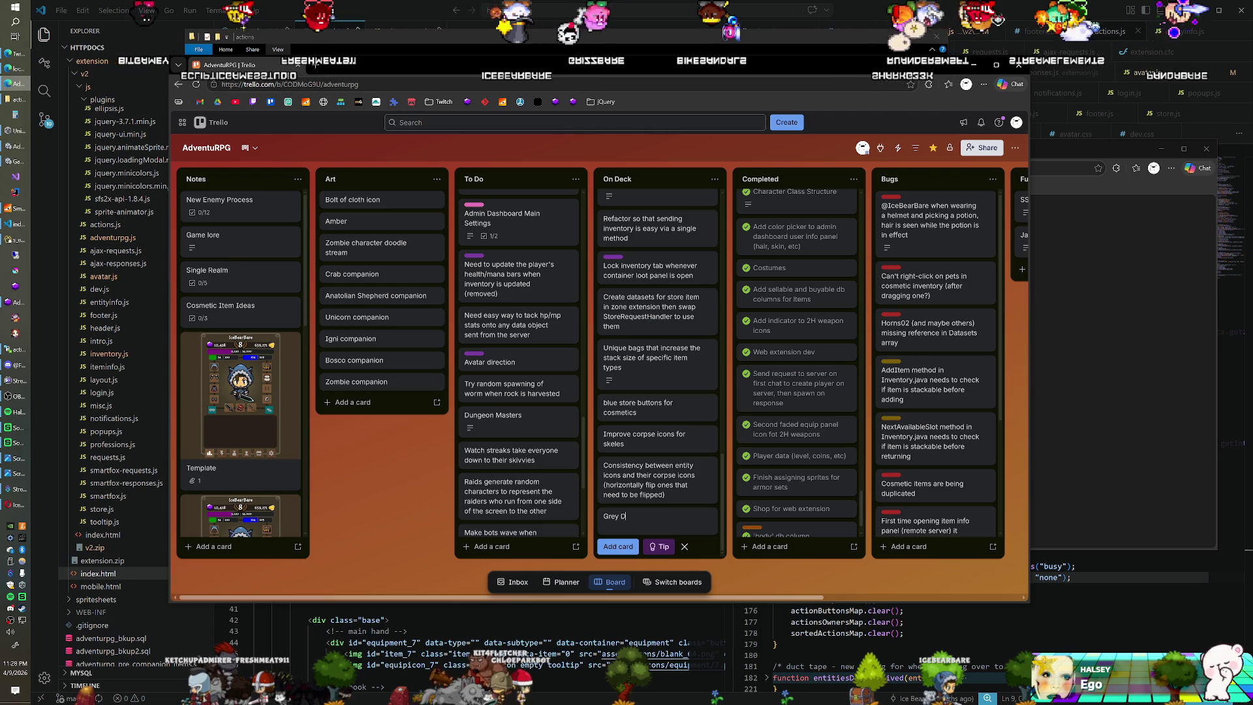